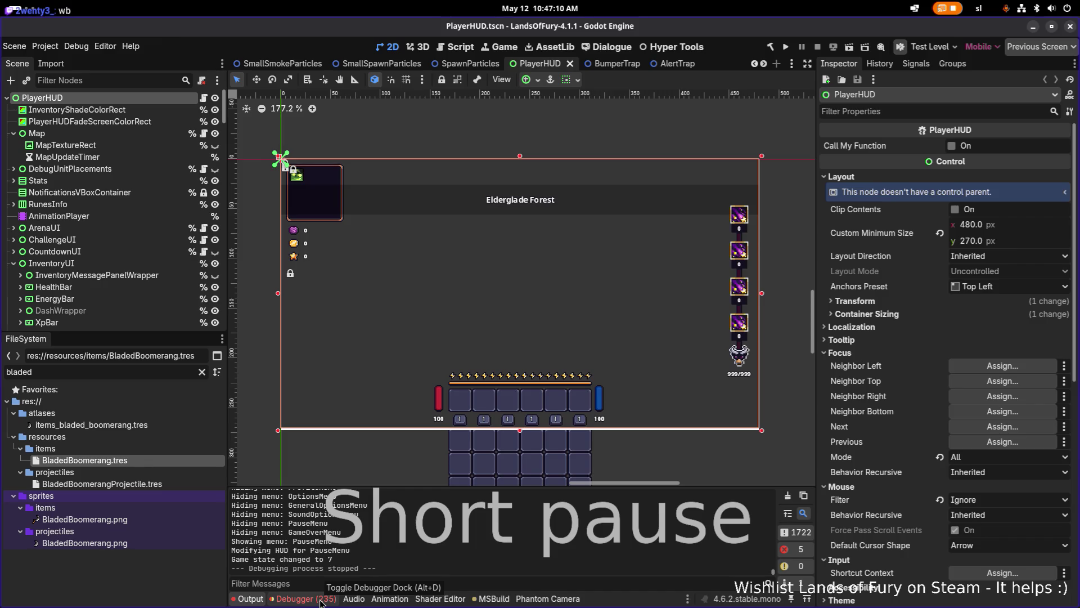
# Show the Debugger's Errors list in the bottom panel, briefly maximizing it.
pyautogui.click(321, 600)
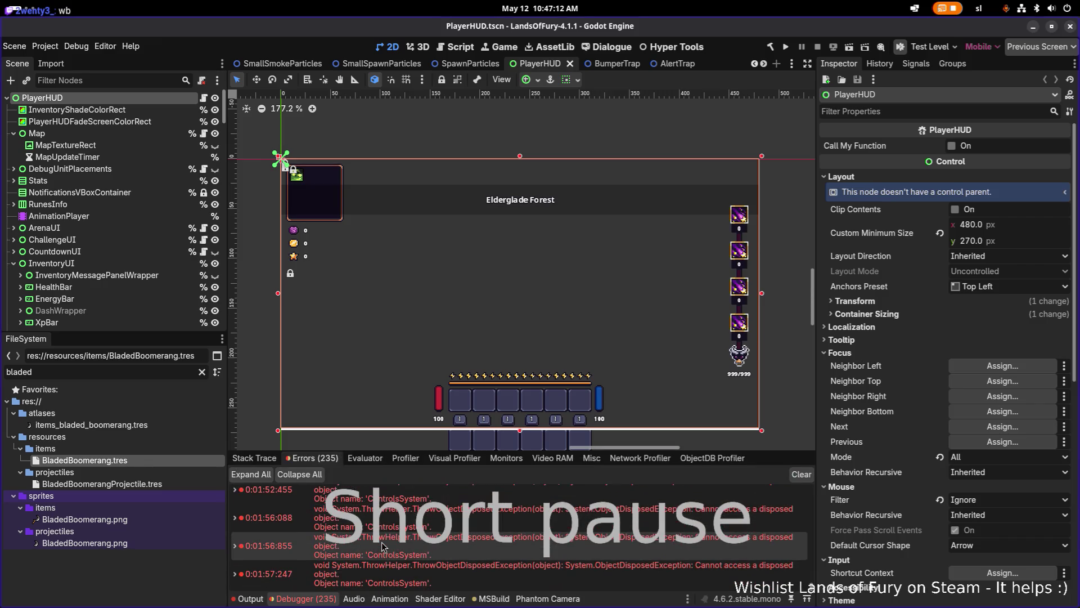
pyautogui.hotkey('shift', 'F12')
pyautogui.hotkey('shift', 'F12')
pyautogui.click(145, 582)
pyautogui.moveTo(266, 493)
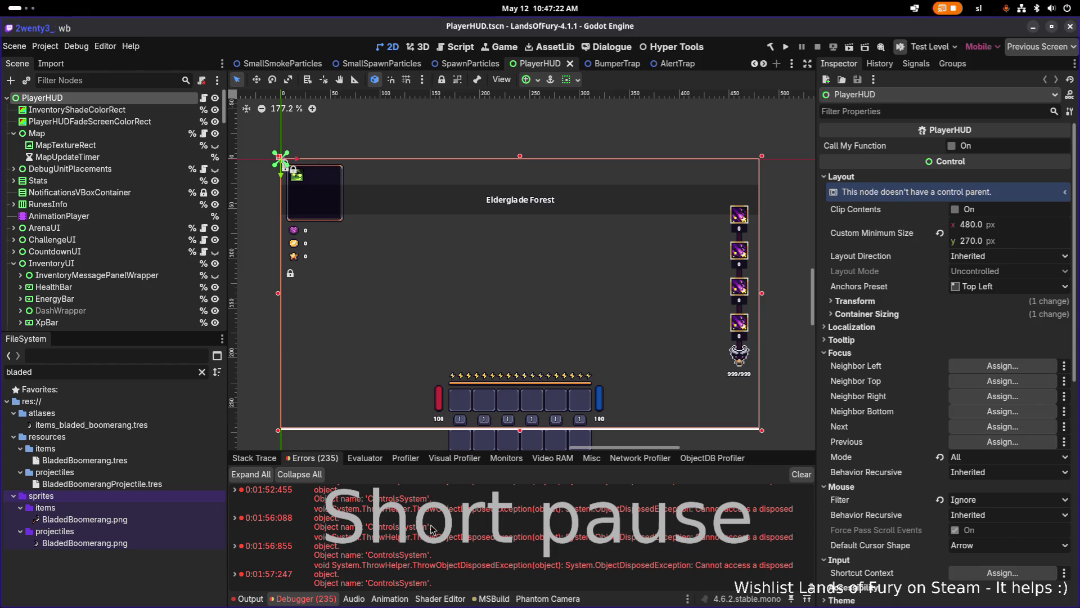
# Check the running applications, stay in Godot, and quick-search scenes for 'testl'.
pyautogui.hotkey('alt', 'Tab')
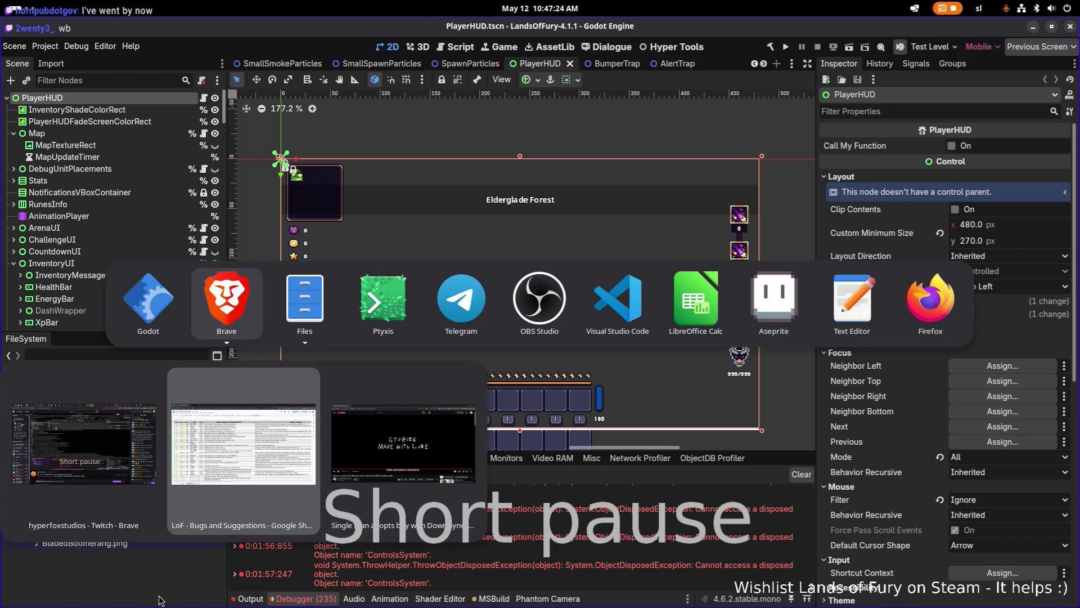
pyautogui.press('Escape')
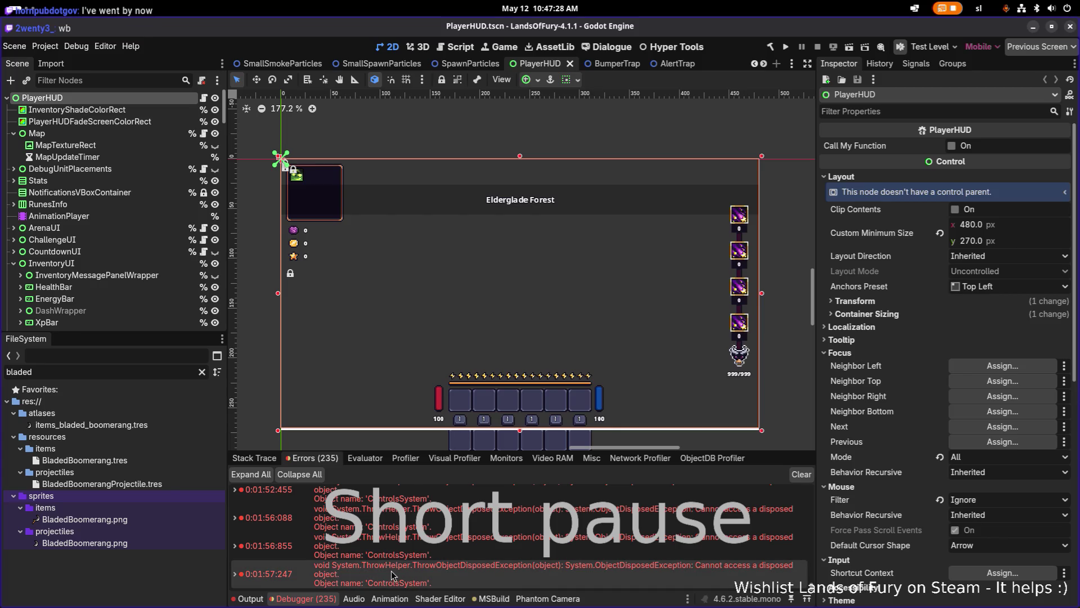
pyautogui.hotkey('alt', 'Tab')
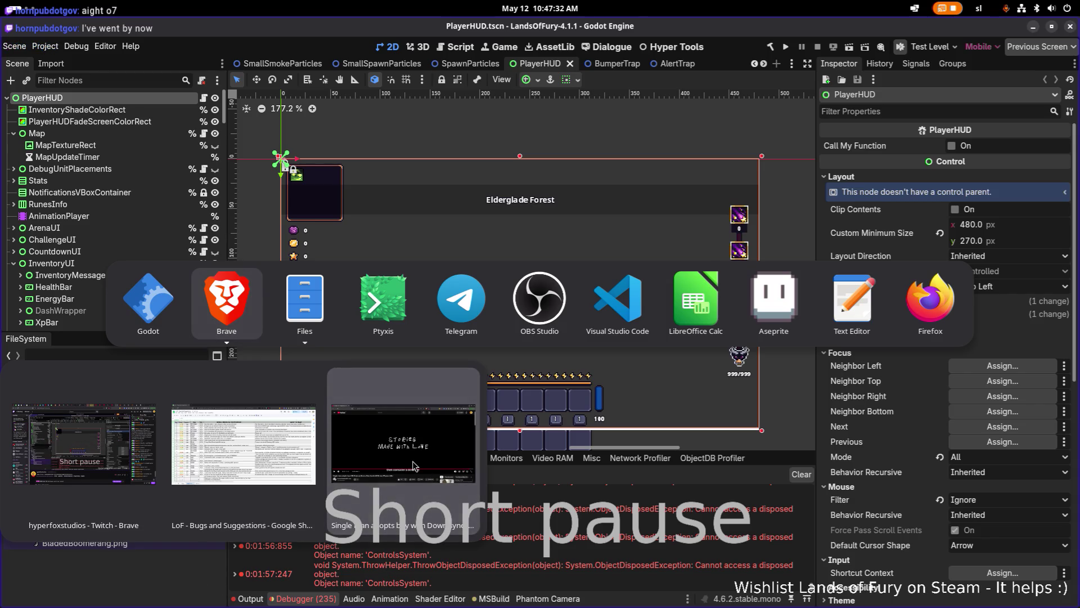
pyautogui.click(586, 533)
pyautogui.moveTo(594, 532)
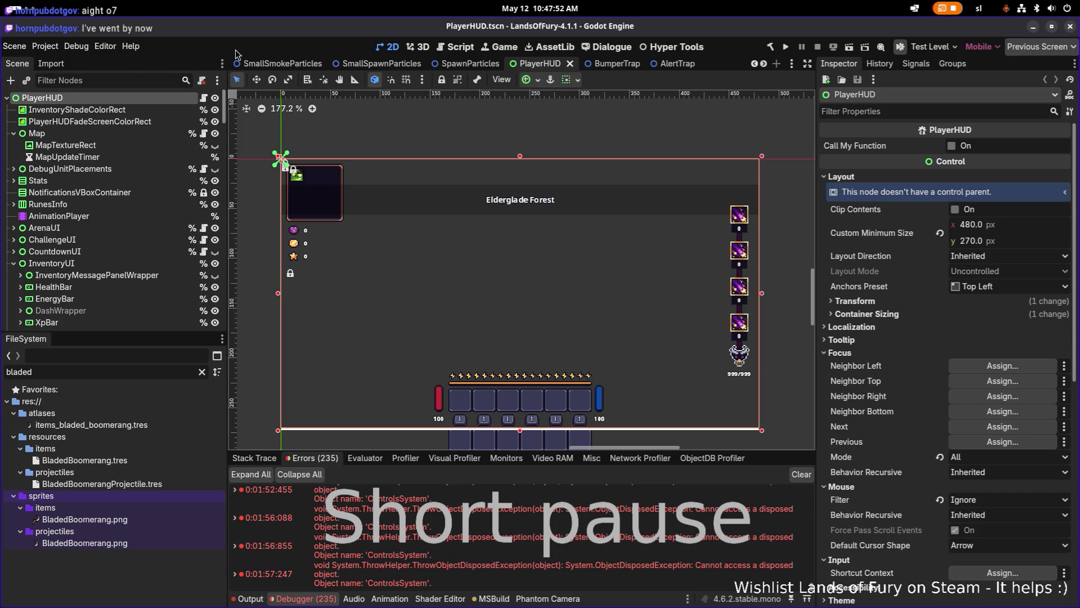
pyautogui.hotkey('ctrl', 'shift', 'o')
pyautogui.write('testl')
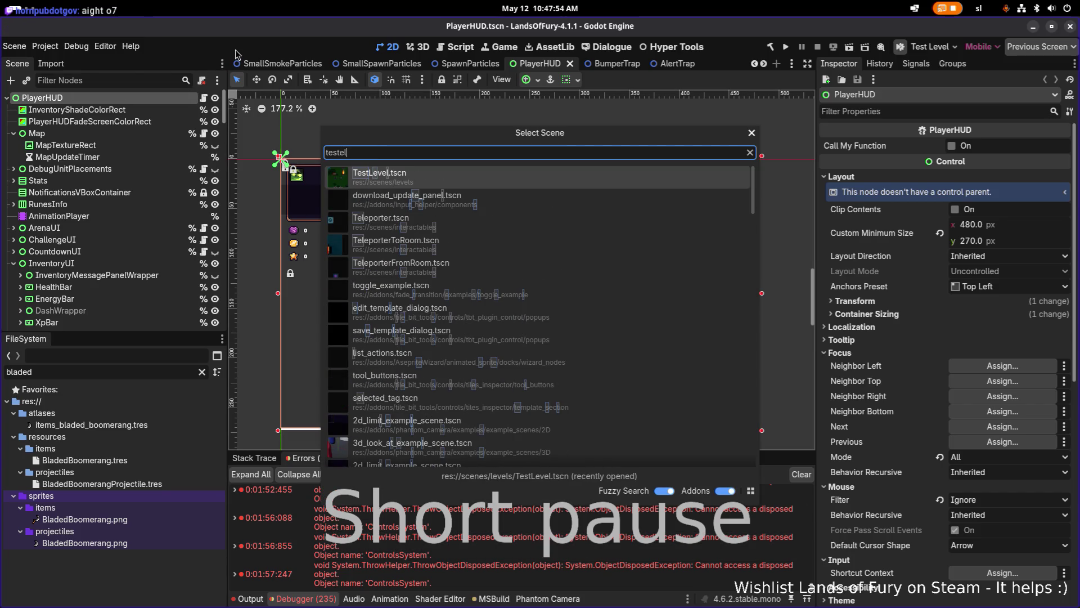
# Open TestLevel.tscn, filter its nodes by 'spawn', and select the Spawn node.
pyautogui.doubleClick(462, 179)
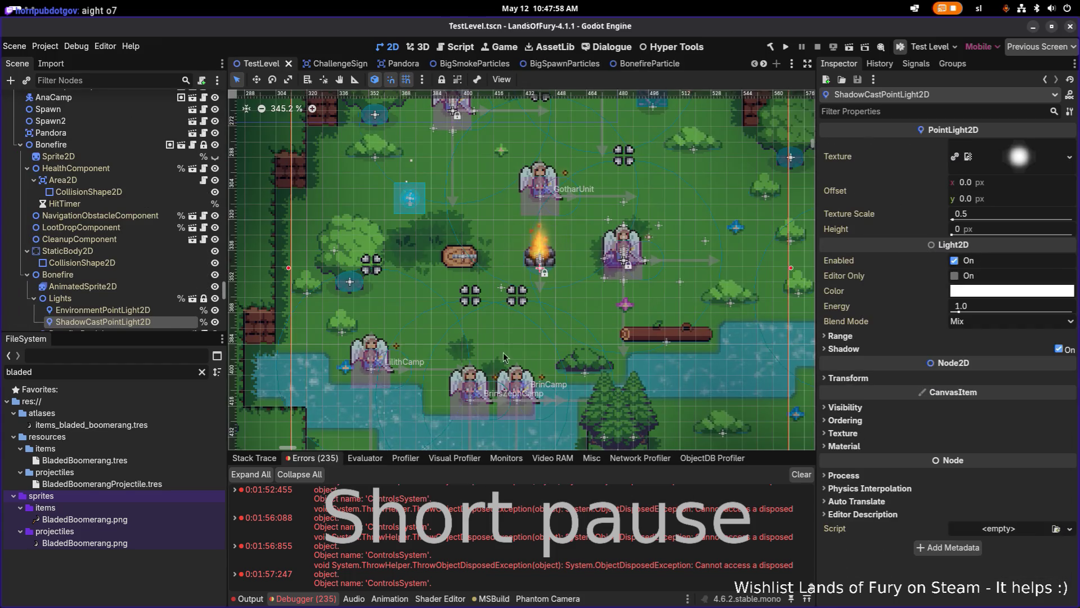
pyautogui.click(127, 80)
pyautogui.write('spawn')
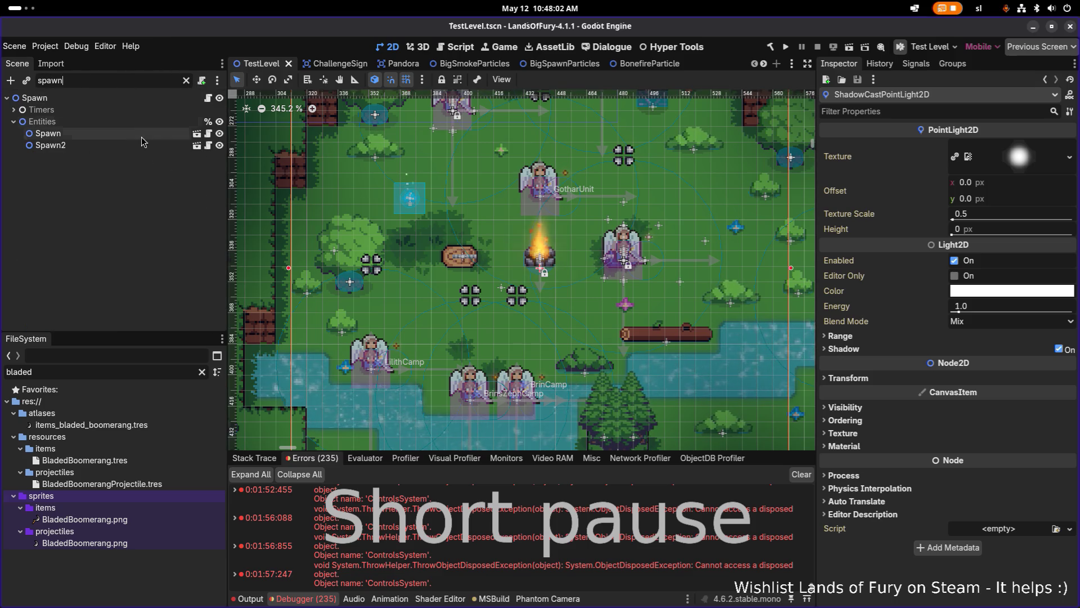
pyautogui.click(142, 137)
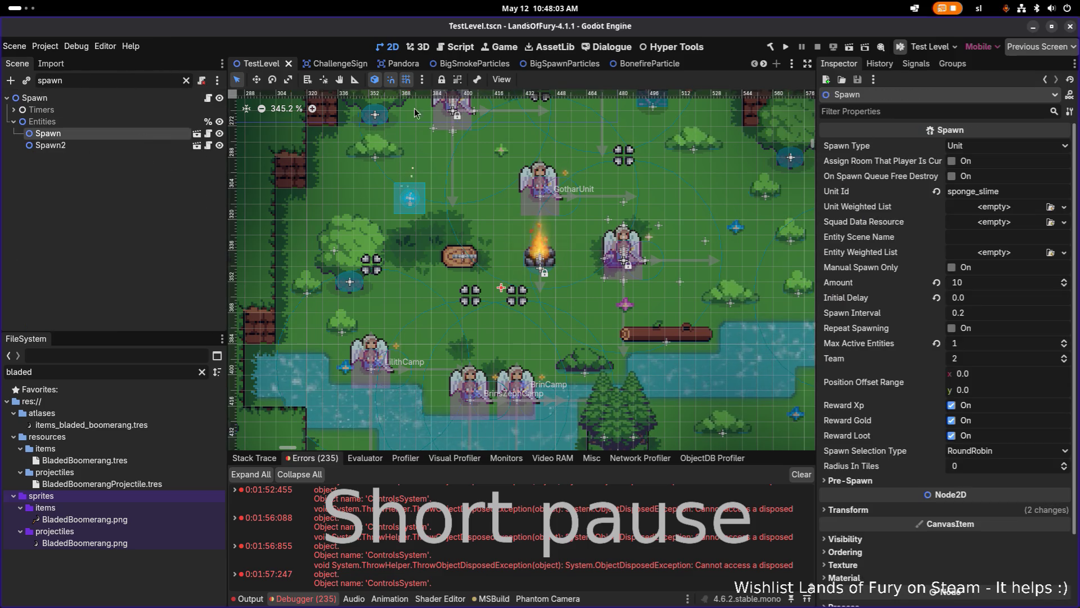
pyautogui.click(125, 147)
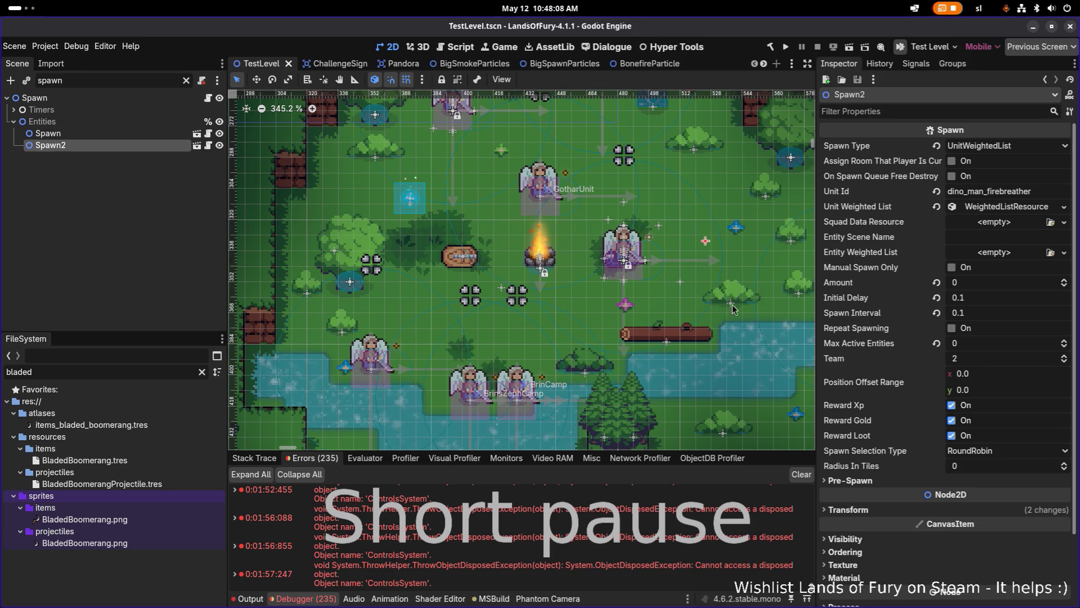
pyautogui.scroll(1, 486, 246)
pyautogui.click(48, 134)
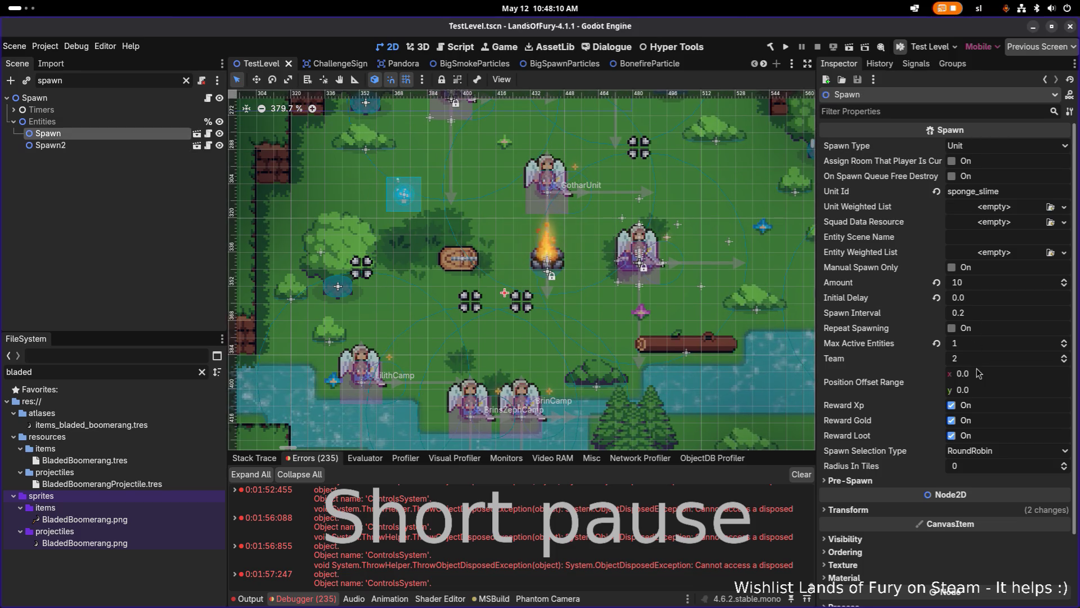
# Set Spawn's Max Active Entities to 0, save the scene, and zoom the level out.
pyautogui.click(990, 344)
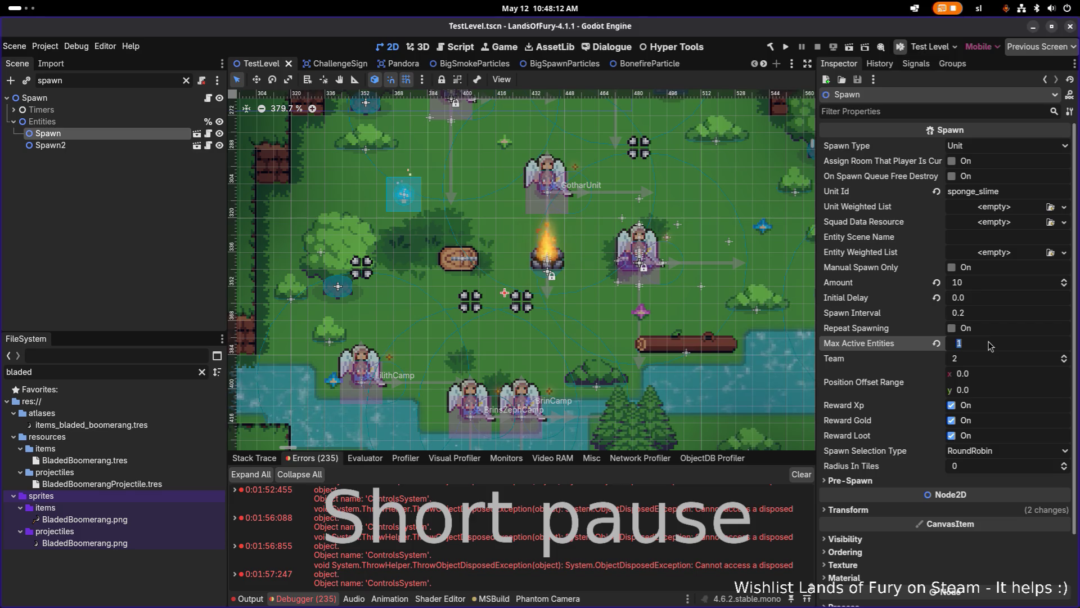
pyautogui.write('0')
pyautogui.press('Return')
pyautogui.hotkey('ctrl', 's')
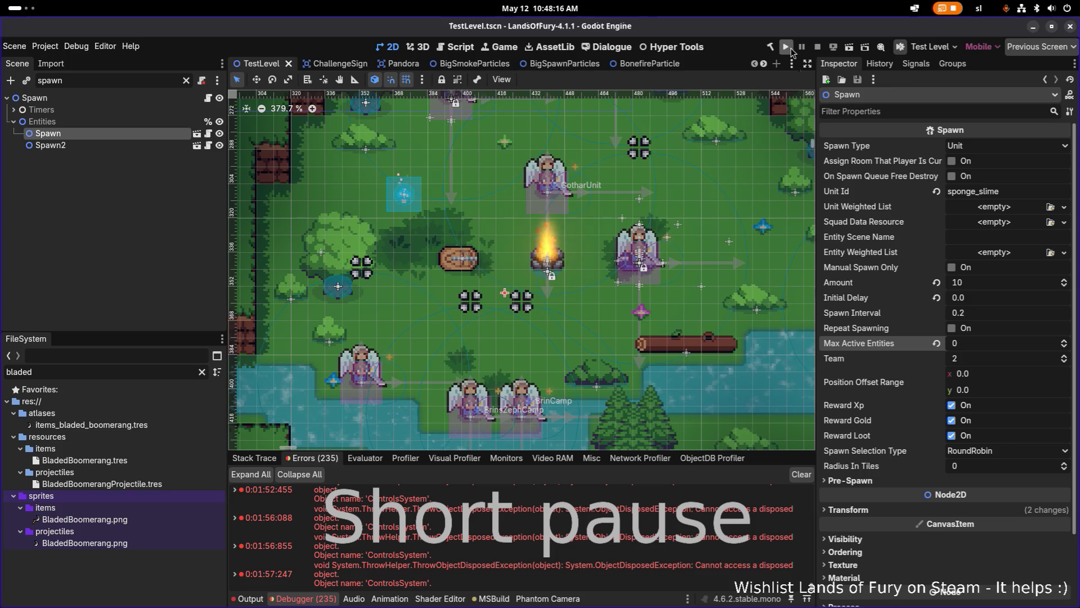
pyautogui.hotkey('ctrl', '-')
pyautogui.hotkey('ctrl', '-')
pyautogui.hotkey('ctrl', '-')
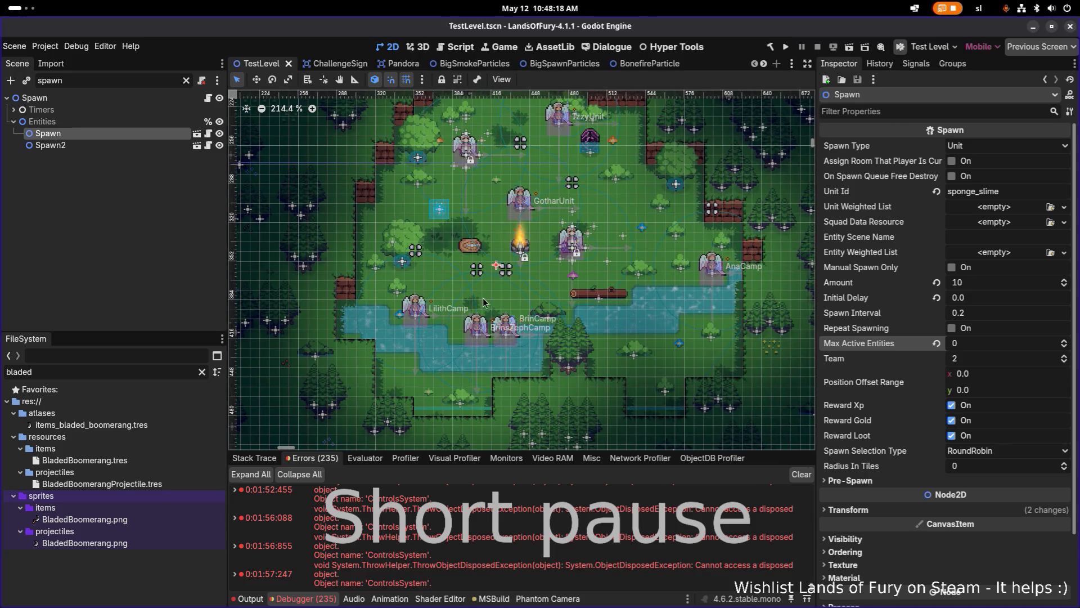
pyautogui.hotkey('ctrl', '-')
pyautogui.click(131, 376)
# Clear the file filter and read an entry in the Errors list.
pyautogui.press('BackSpace')
pyautogui.press('BackSpace')
pyautogui.press('BackSpace')
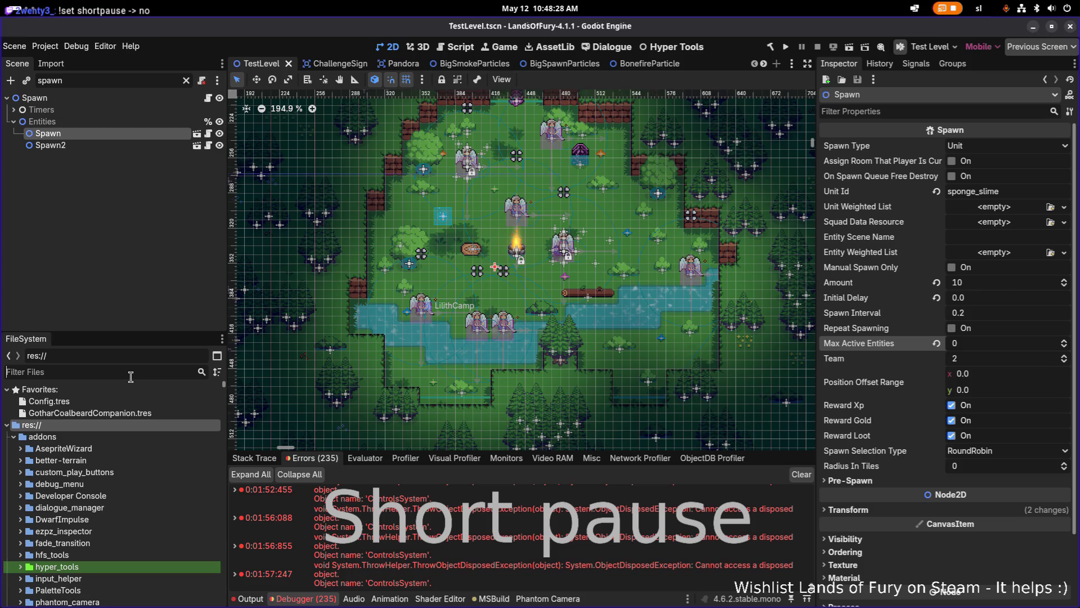
pyautogui.hotkey('alt', 'Tab')
pyautogui.press('Tab')
pyautogui.press('Tab')
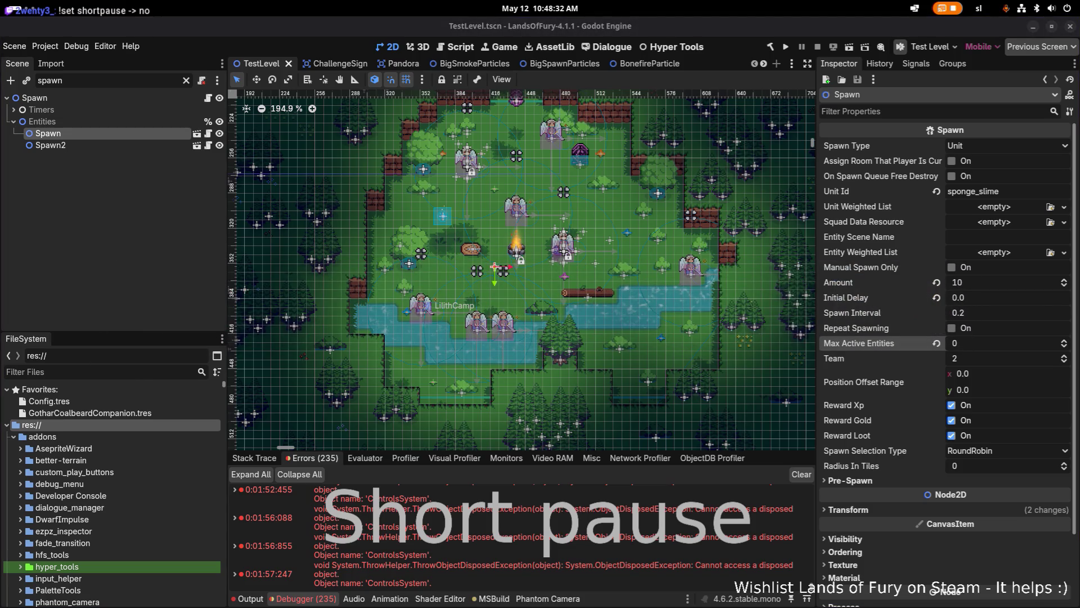
pyautogui.hotkey('alt', 'Tab')
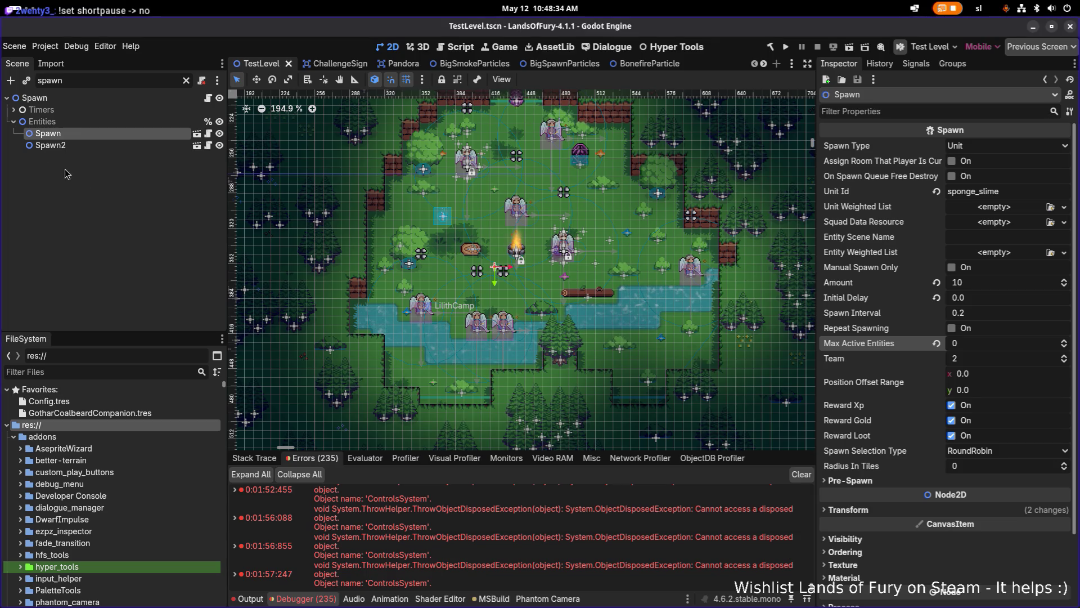
pyautogui.click(474, 549)
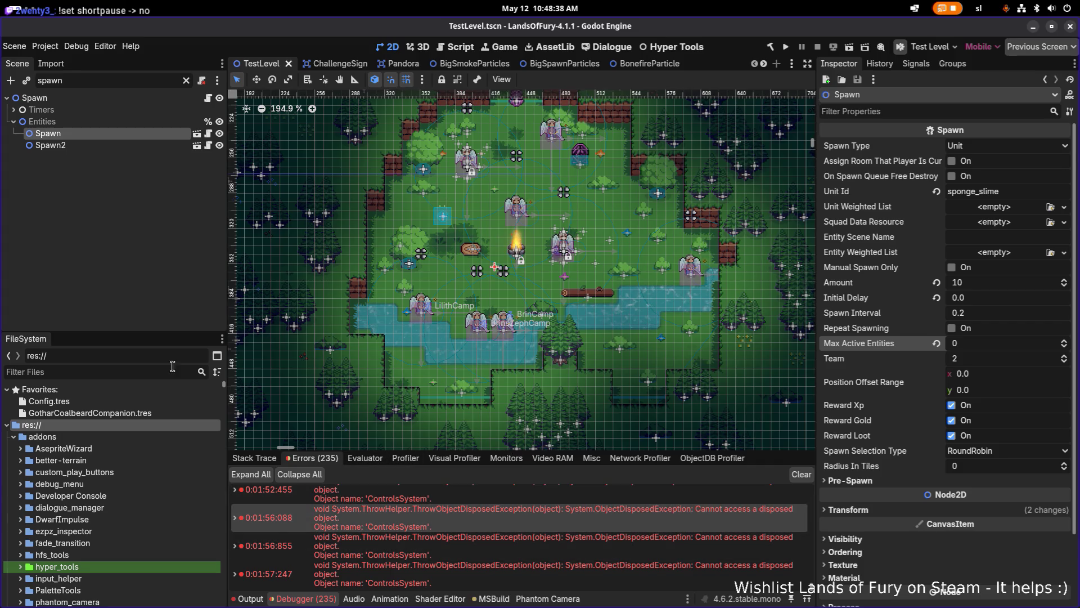
# Filter project files by 'bladedb' and open BladedBoomerang.tres.
pyautogui.click(133, 373)
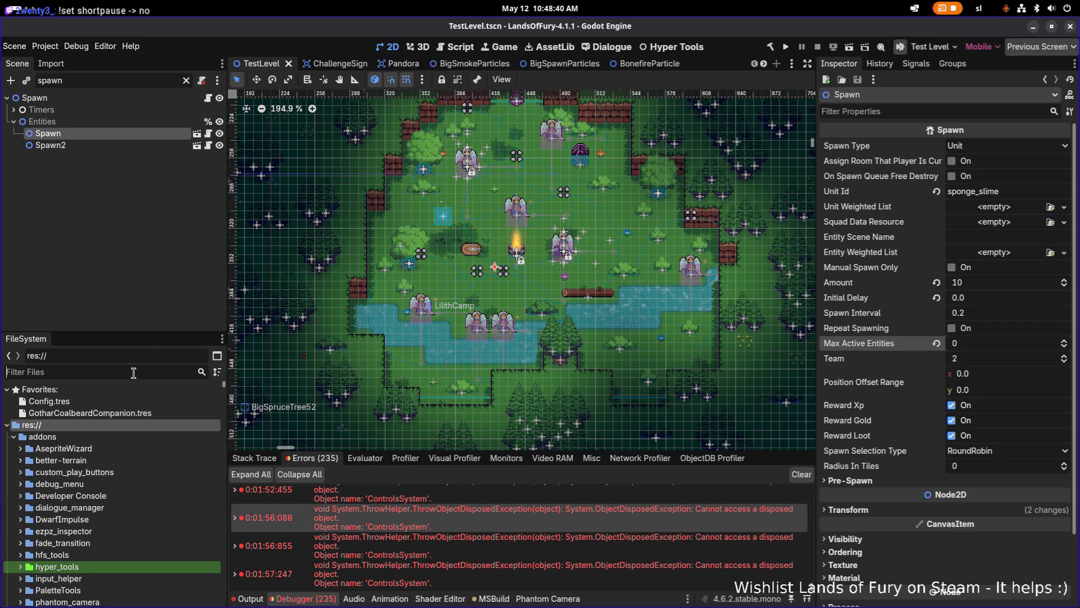
pyautogui.write('bla')
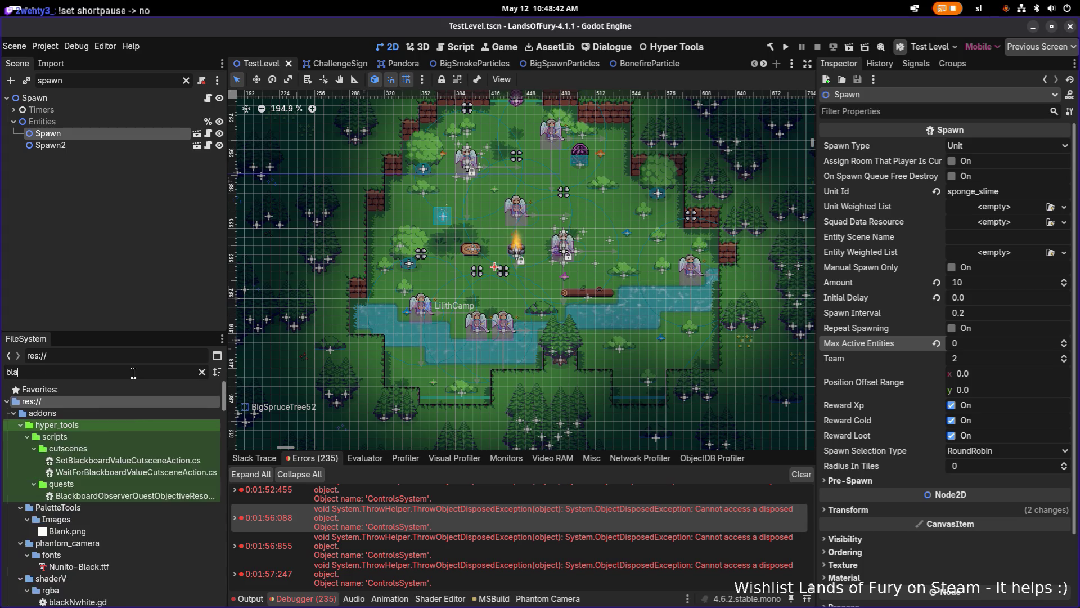
pyautogui.write('dedbom')
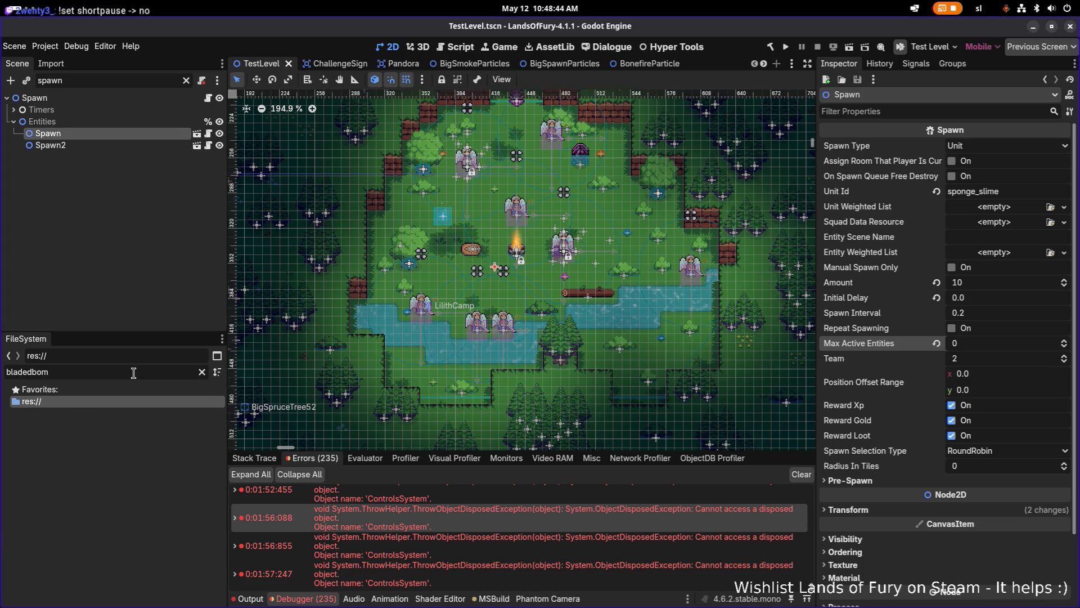
pyautogui.press('BackSpace')
pyautogui.press('BackSpace')
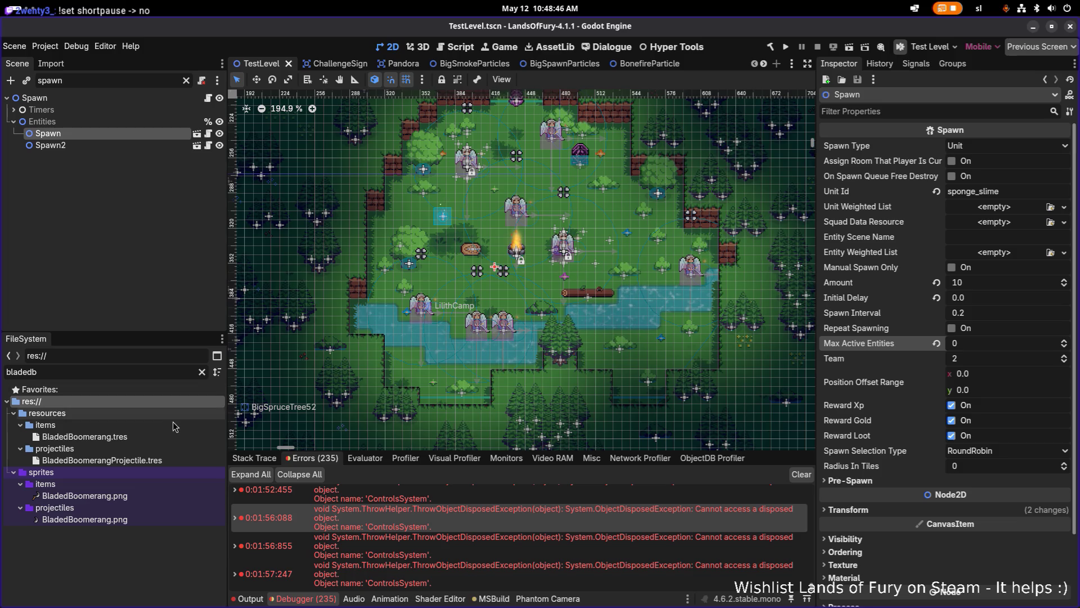
pyautogui.doubleClick(166, 437)
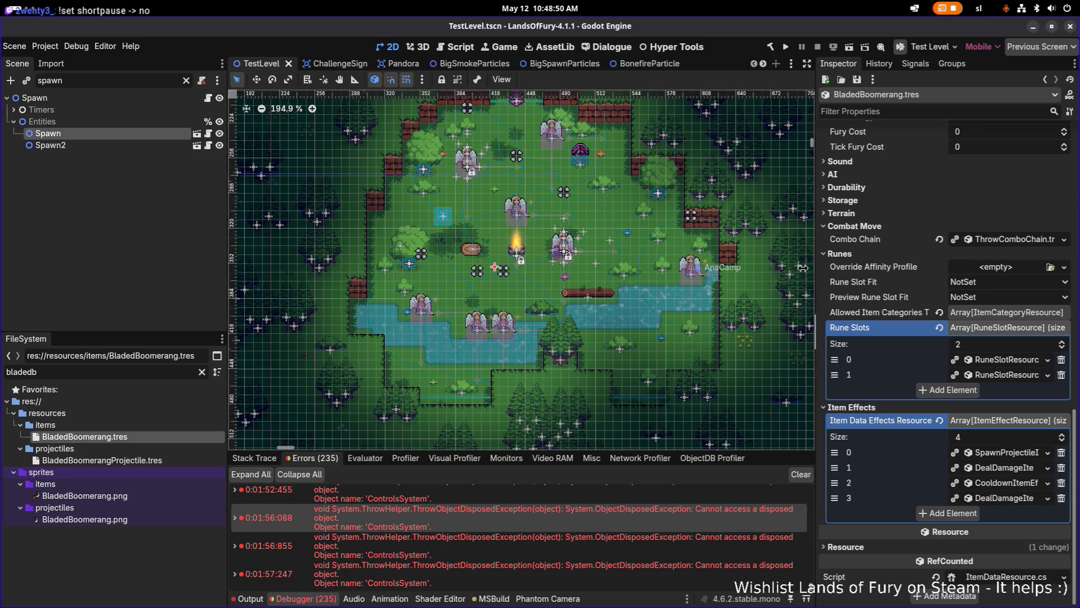
# Set the BladedBoomerang's rarity to Epic and save.
pyautogui.moveTo(815, 268); pyautogui.dragTo(749, 270)
pyautogui.scroll(5, 828, 273)
pyautogui.scroll(10, 829, 274)
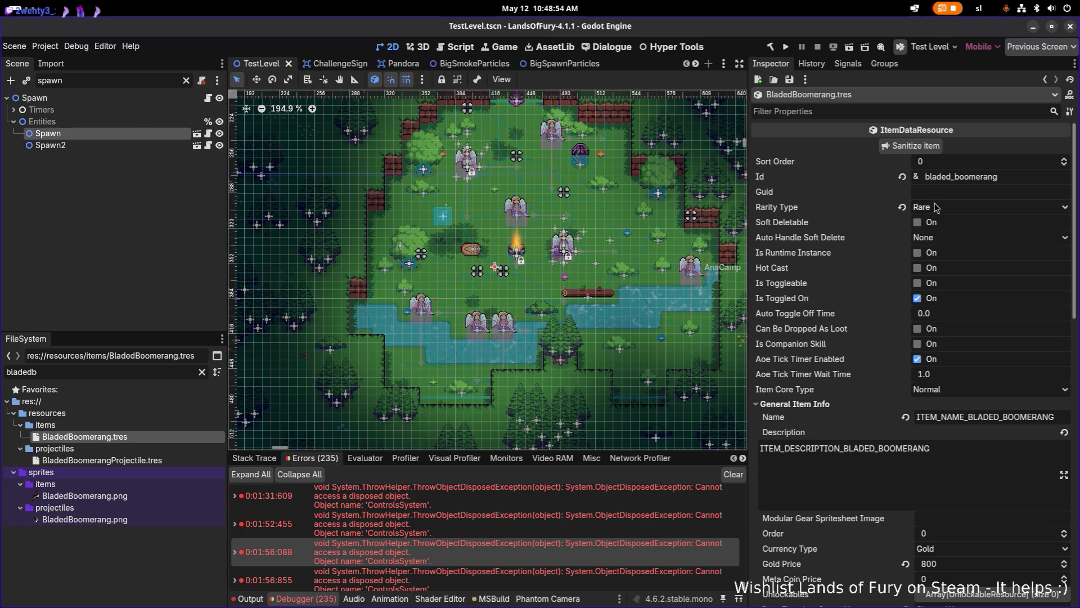
pyautogui.click(937, 208)
pyautogui.click(952, 264)
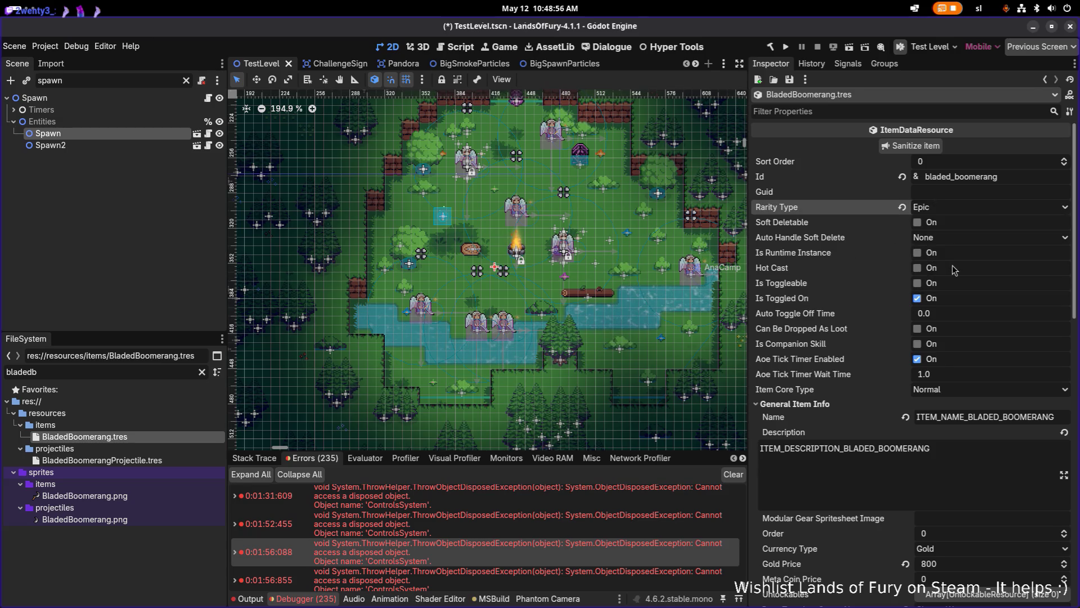
pyautogui.hotkey('ctrl', 's')
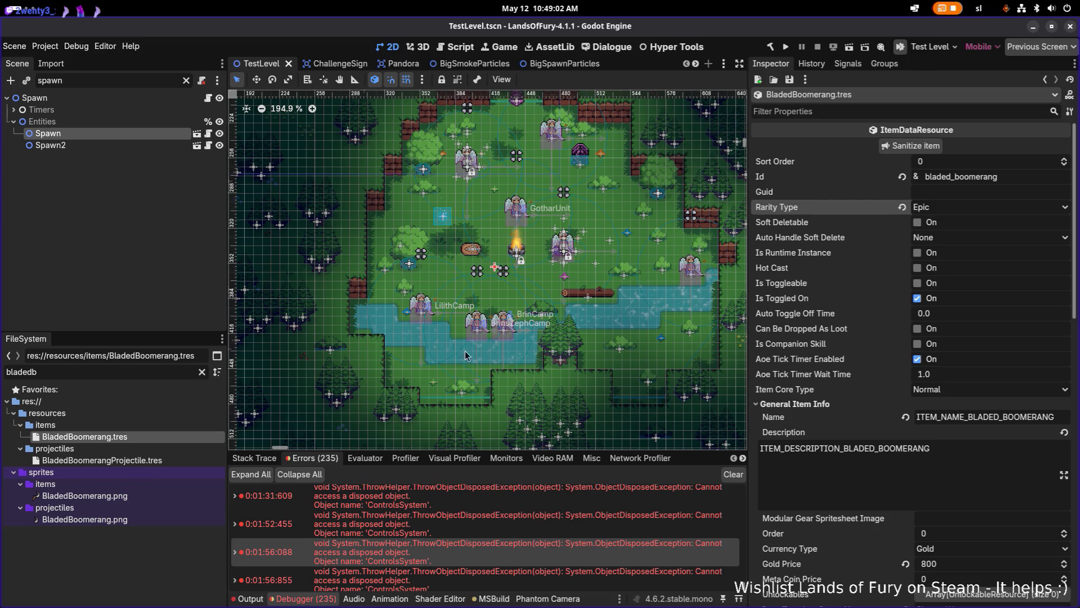
# In the Sound settings, set Use Sound Effect Type to Mute and save.
pyautogui.scroll(-15, 856, 400)
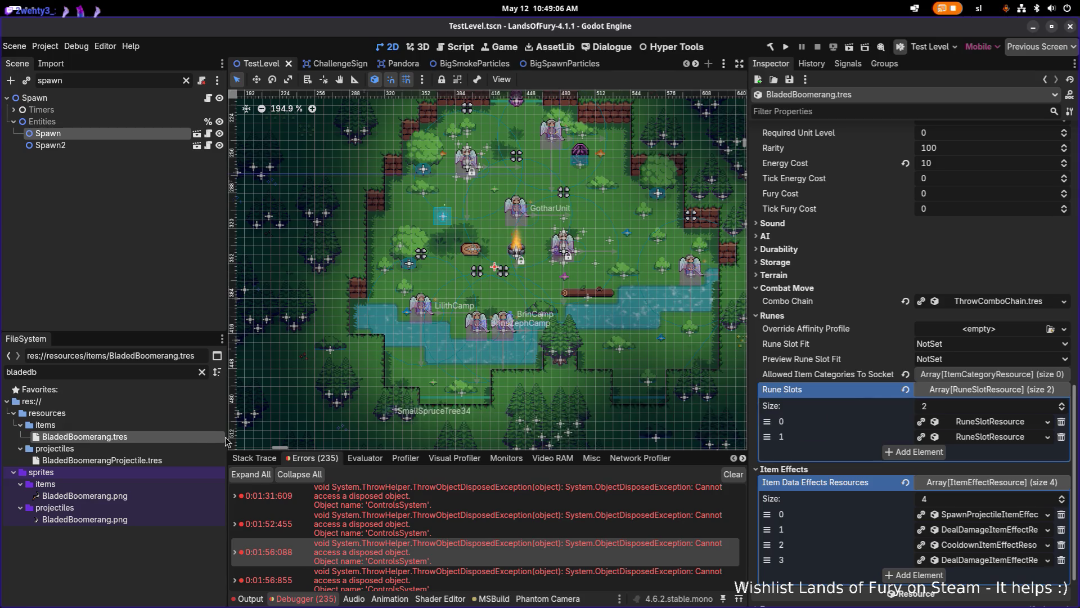
pyautogui.click(810, 224)
pyautogui.click(963, 238)
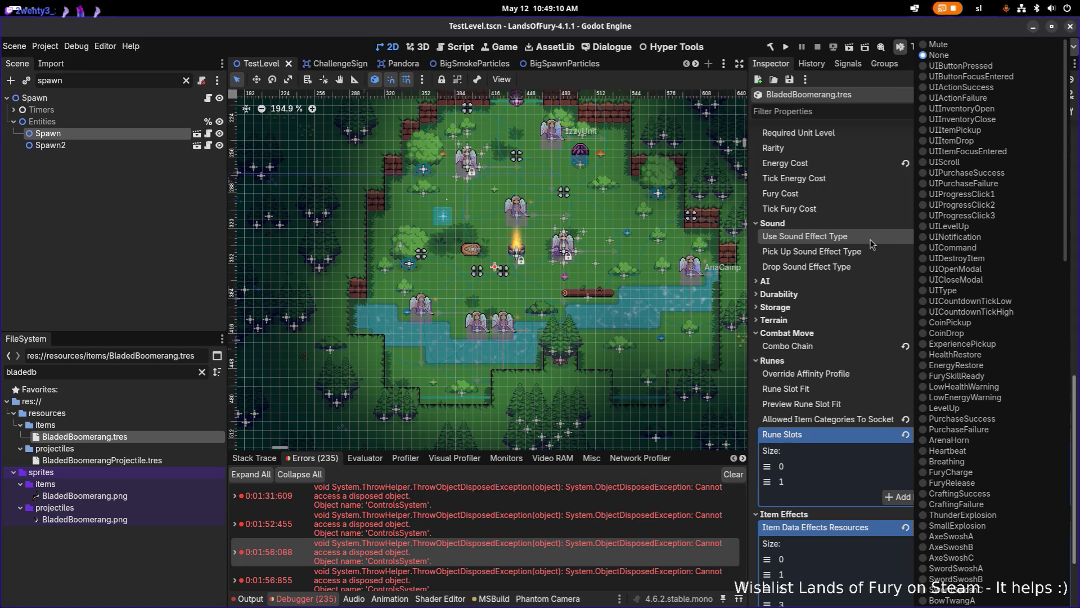
pyautogui.click(826, 246)
pyautogui.click(968, 242)
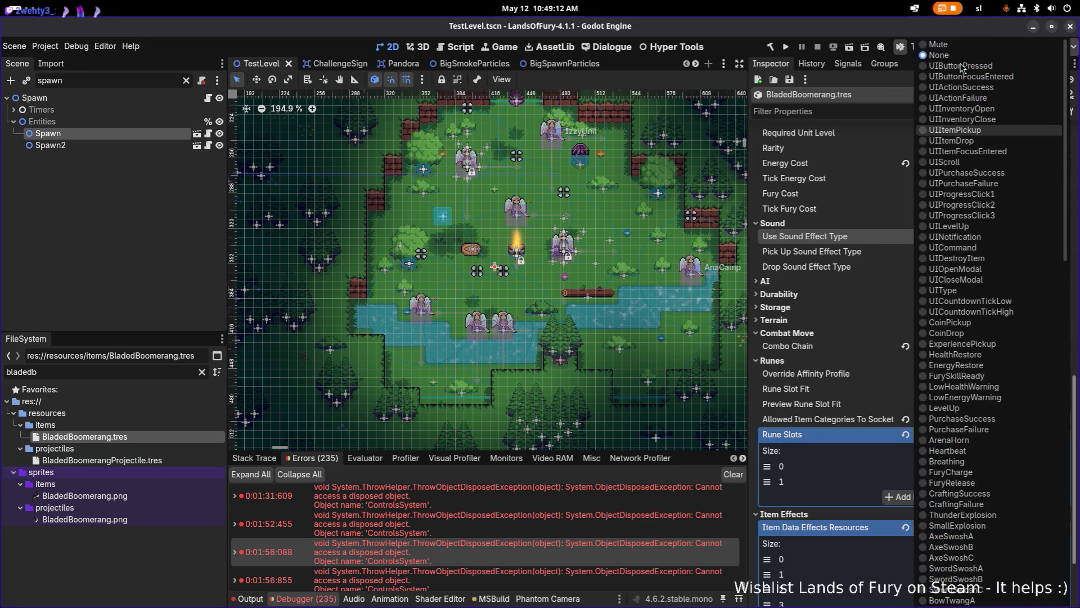
pyautogui.click(955, 47)
pyautogui.hotkey('ctrl', 's')
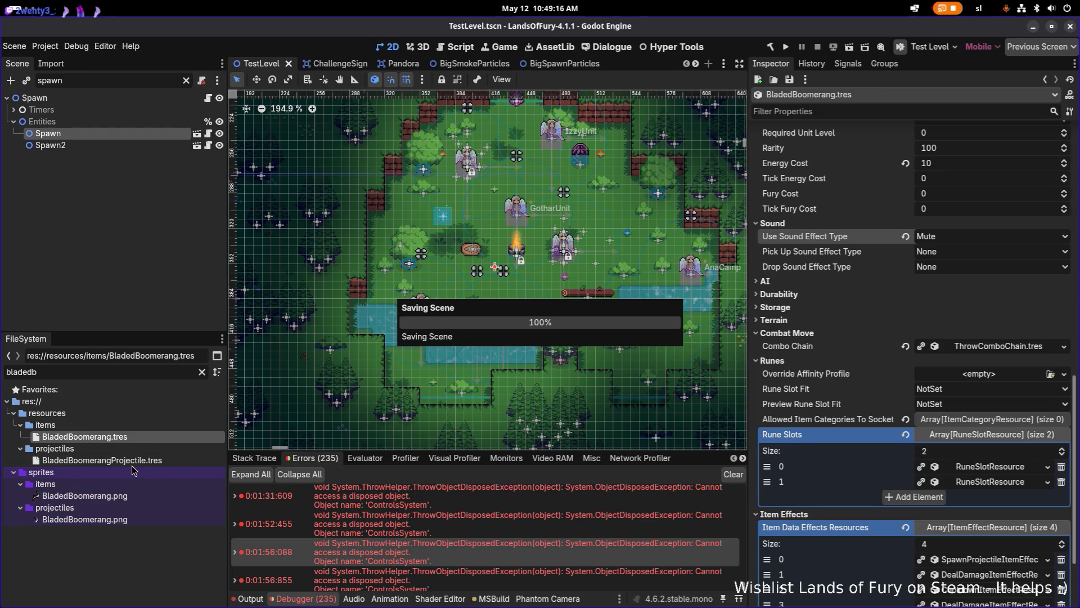
# Set Use Sound Effect Type back to None and save again.
pyautogui.click(937, 239)
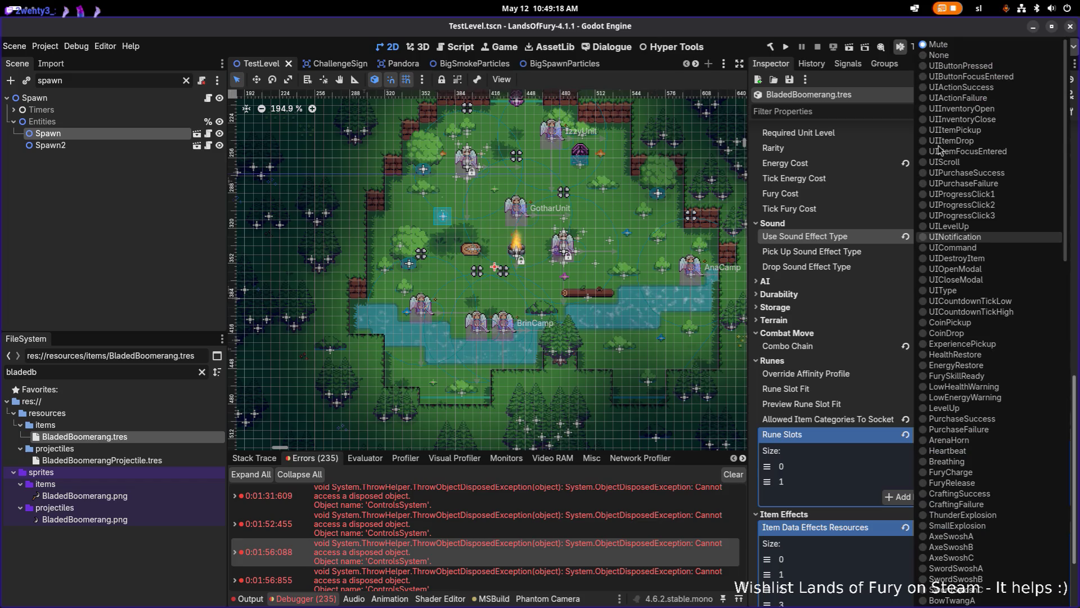
pyautogui.click(954, 54)
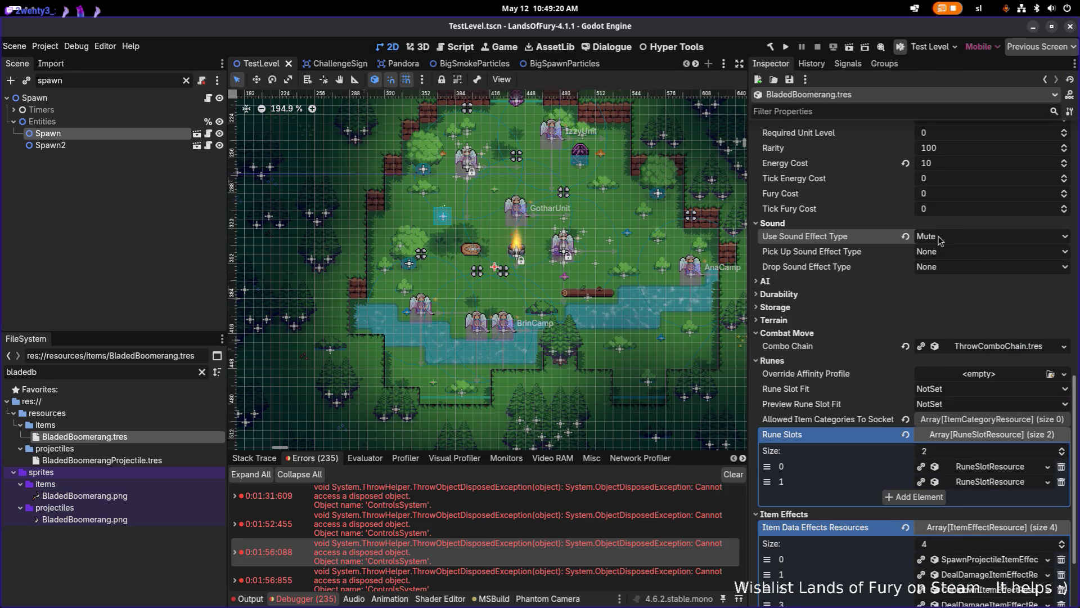
pyautogui.click(945, 231)
pyautogui.click(970, 56)
pyautogui.hotkey('ctrl', 's')
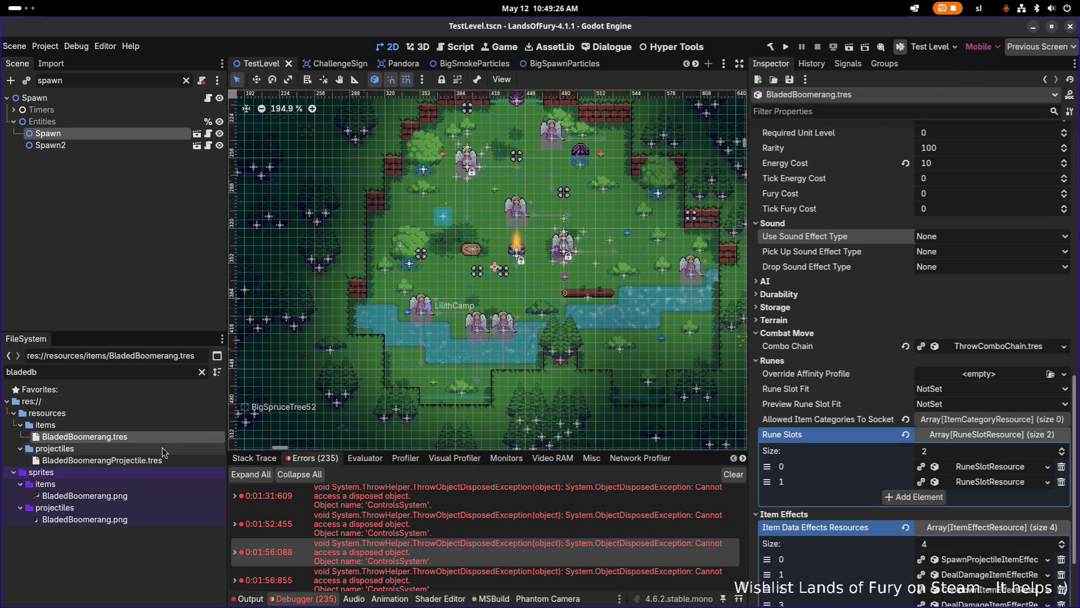
pyautogui.click(130, 374)
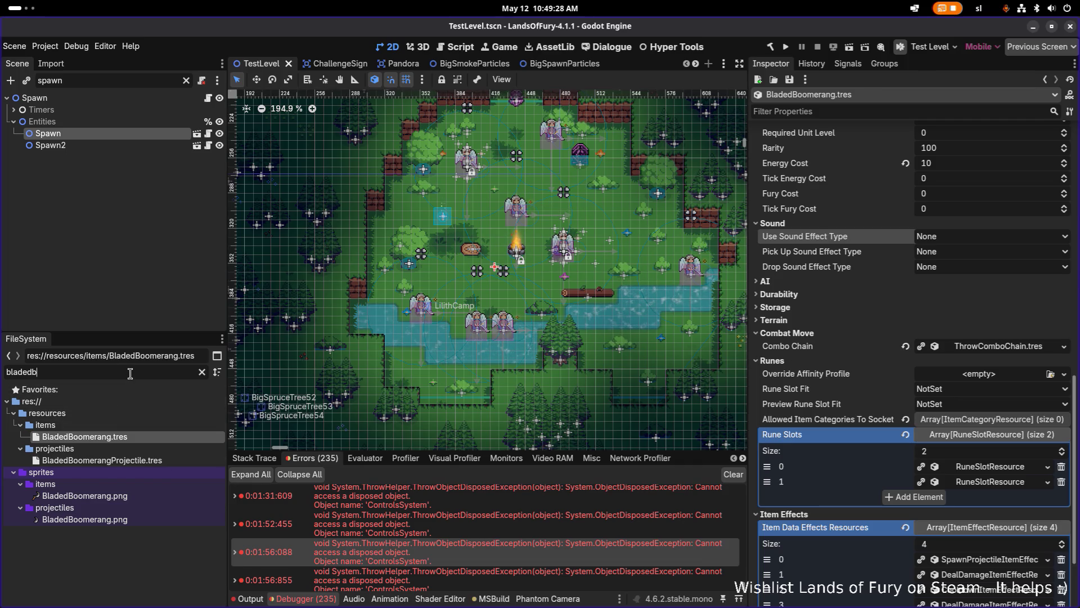
# Search files for 'lootpro' and open DefaultRunLootProfile.tres in the Inspector.
pyautogui.hotkey('ctrl', 'a')
pyautogui.write('default')
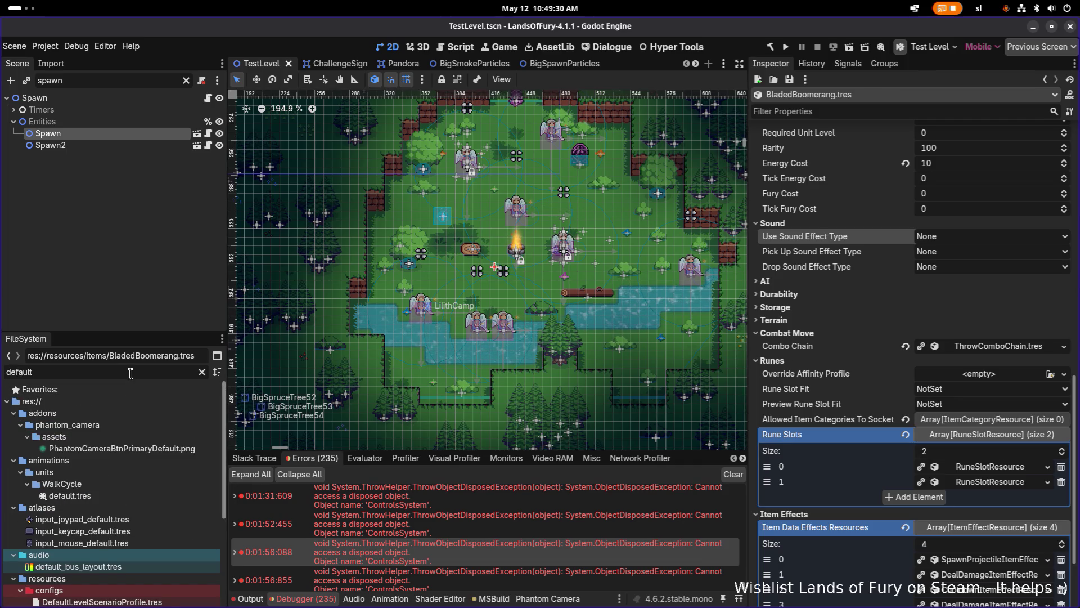
pyautogui.write('lo')
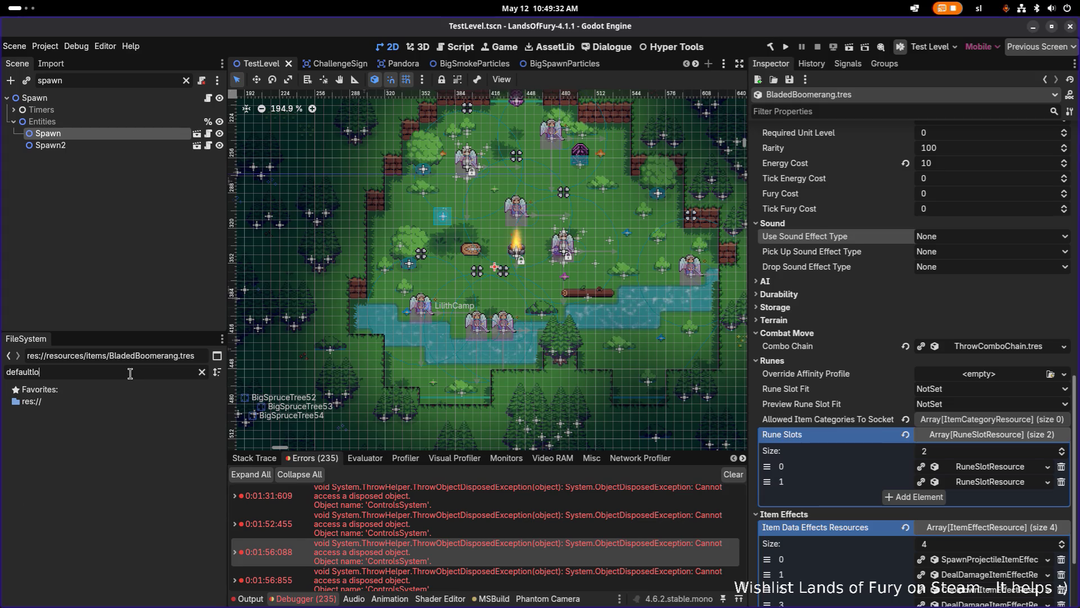
pyautogui.press('BackSpace')
pyautogui.hotkey('ctrl', 'a')
pyautogui.write('lootpro')
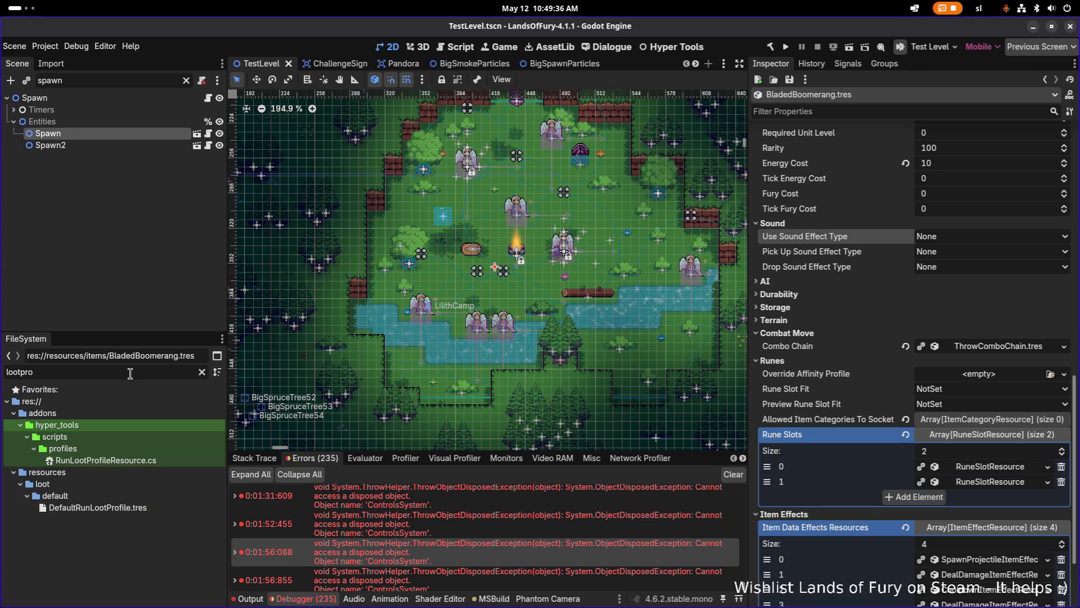
pyautogui.click(160, 508)
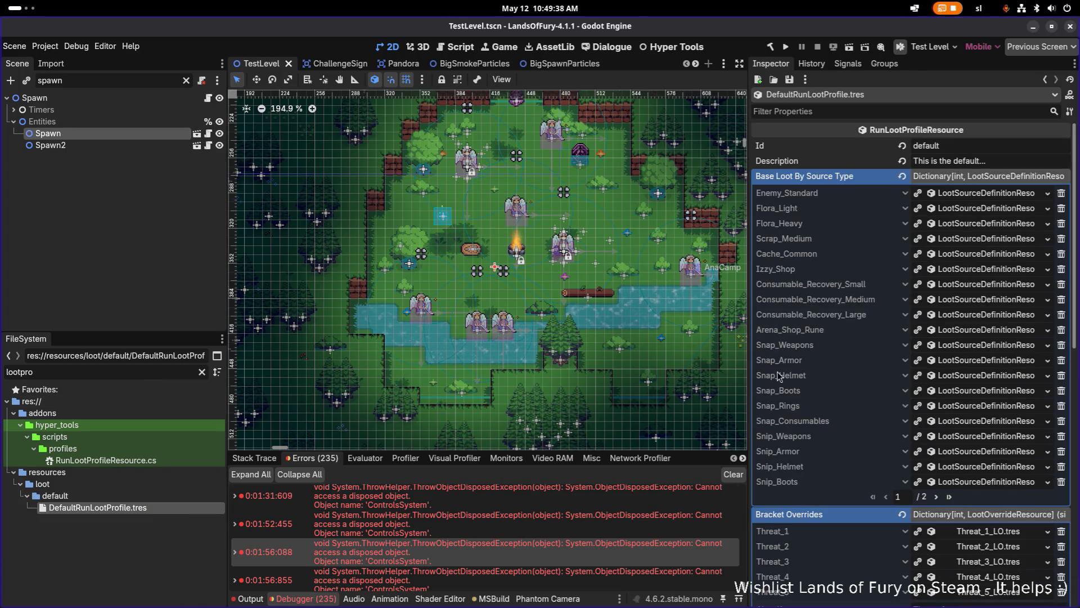
# Expand Challenge_Room > Rarity Buckets > 0 > Items Of This Rarity > Weight By Variant.
pyautogui.click(950, 496)
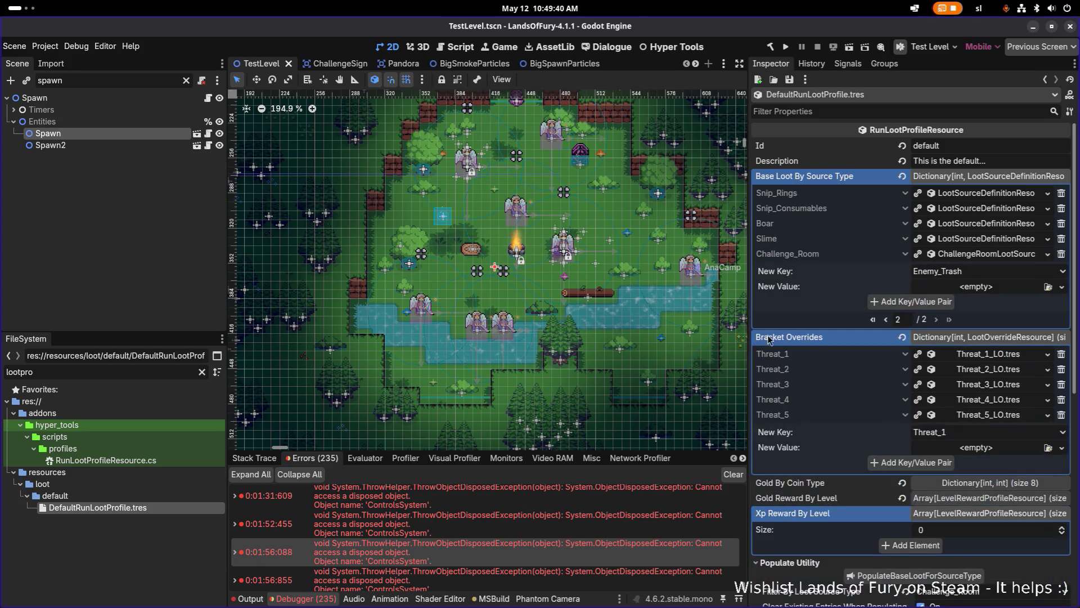
pyautogui.click(950, 254)
pyautogui.click(967, 367)
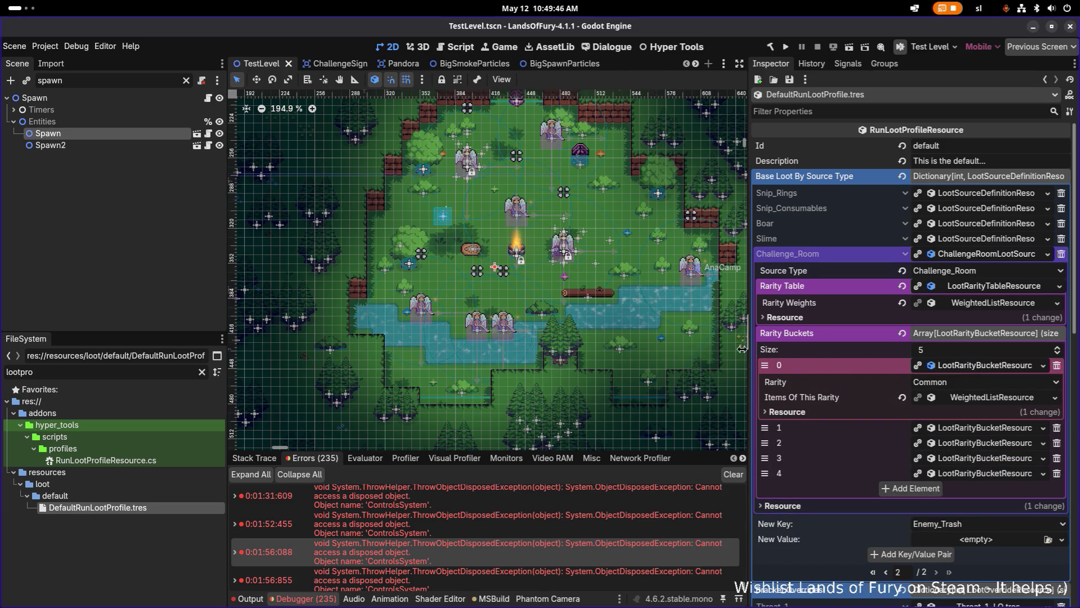
pyautogui.moveTo(747, 348); pyautogui.dragTo(693, 349)
pyautogui.click(973, 398)
pyautogui.click(972, 429)
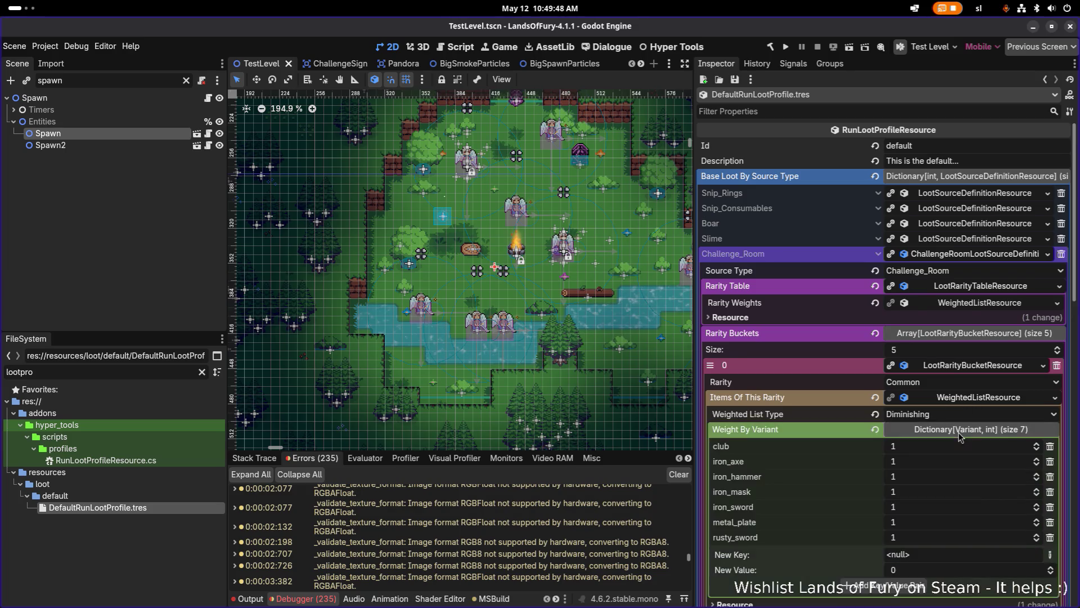
pyautogui.scroll(-4, 889, 371)
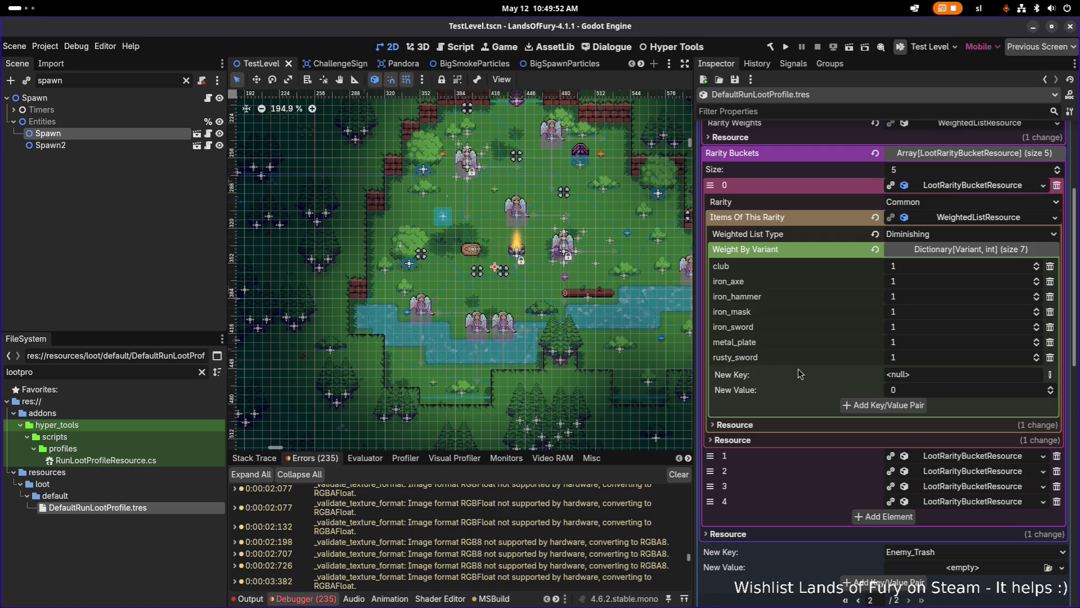
# Add String key wooden_boomerang with weight 1, save, and close TestLevel.
pyautogui.click(1050, 374)
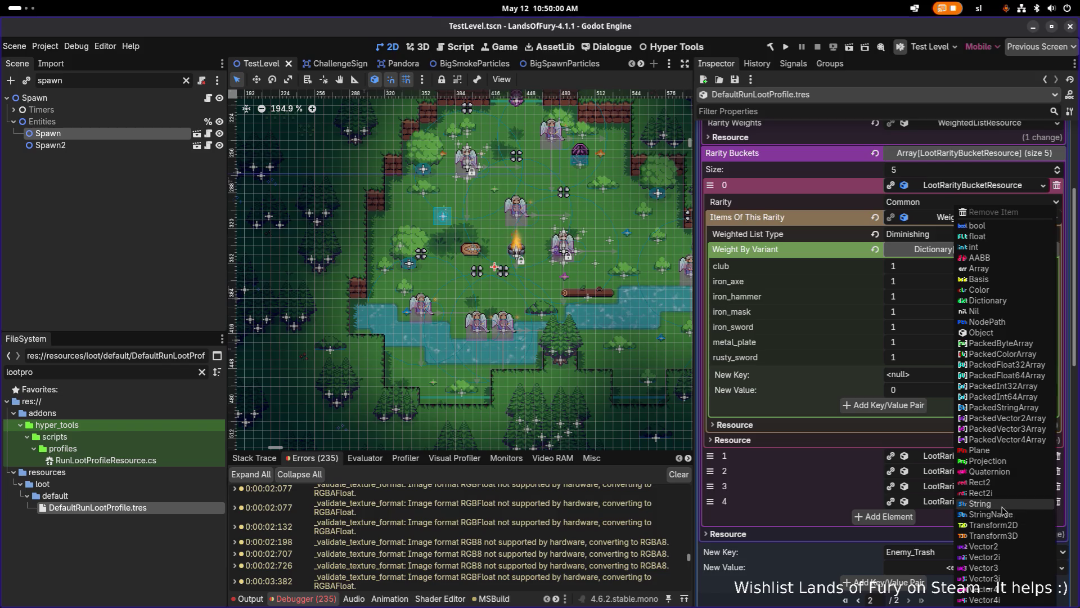
pyautogui.click(980, 504)
pyautogui.write('w')
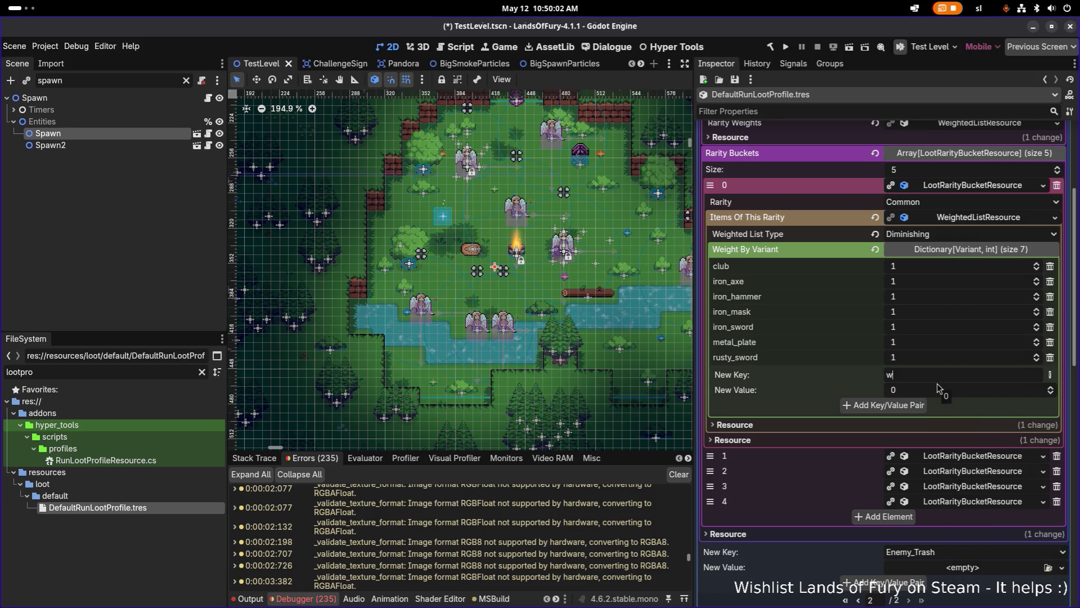
pyautogui.write('rang')
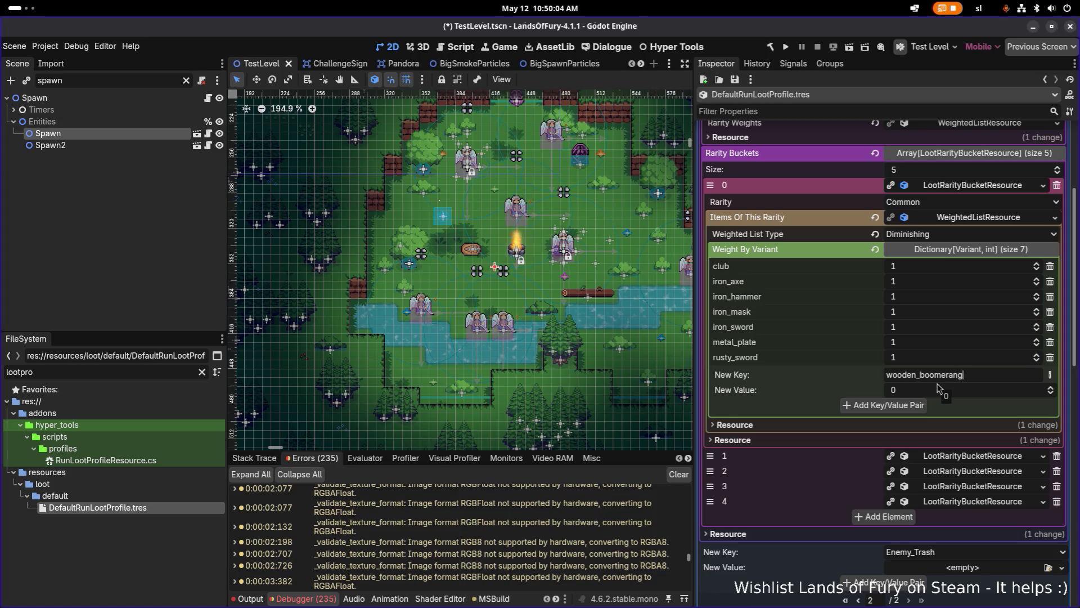
pyautogui.click(882, 405)
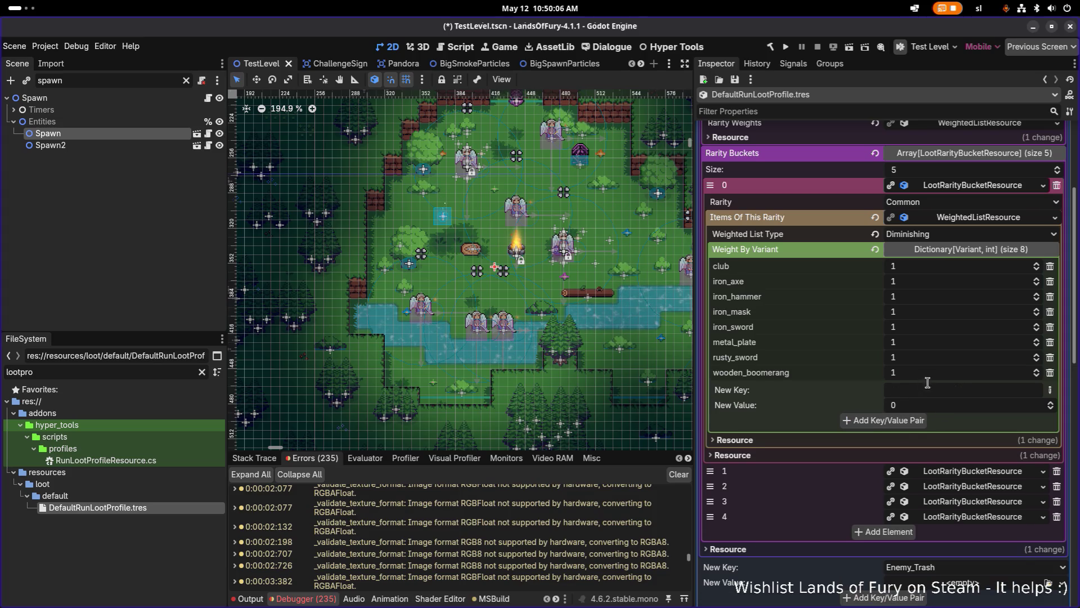
pyautogui.doubleClick(785, 372)
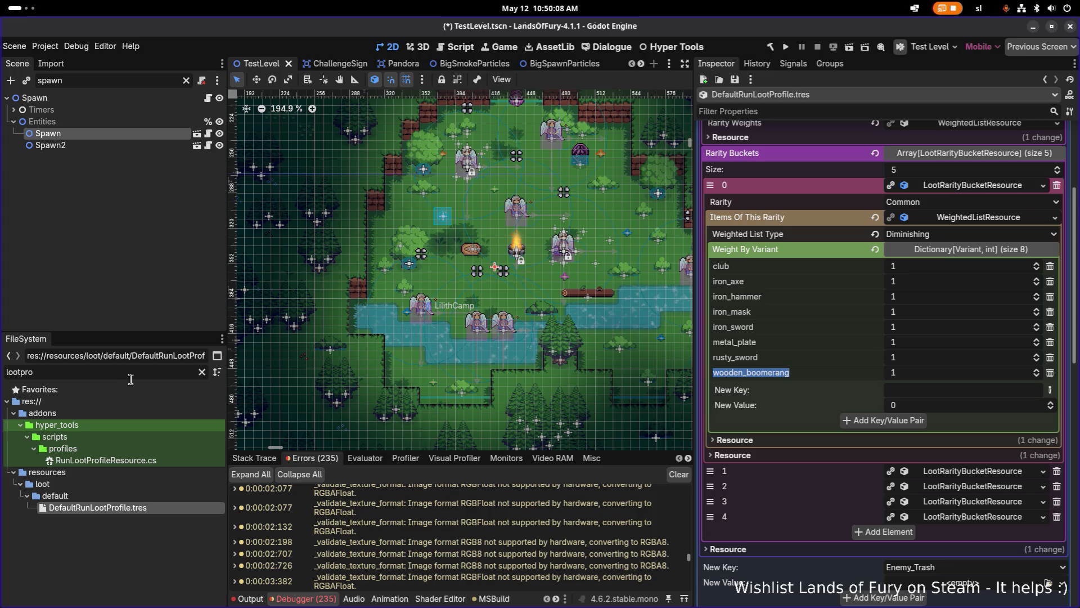
pyautogui.hotkey('ctrl', 's')
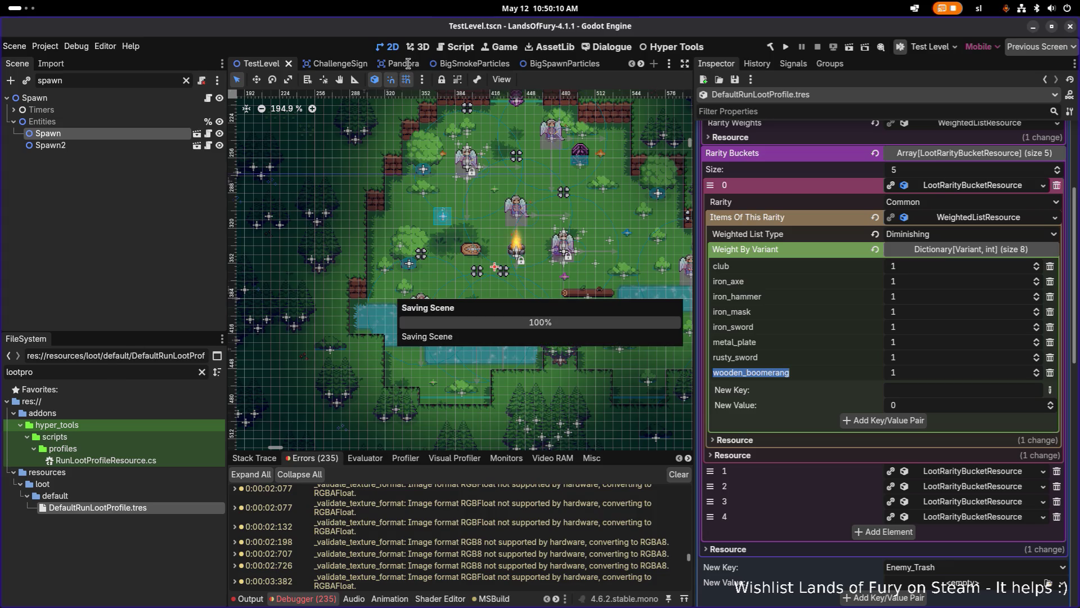
pyautogui.click(289, 64)
# Filter by 'woodenbo', open WoodenBoomerang.tres, set its Rarity Type to Common, and save.
pyautogui.doubleClick(105, 370)
pyautogui.write('woodenbo')
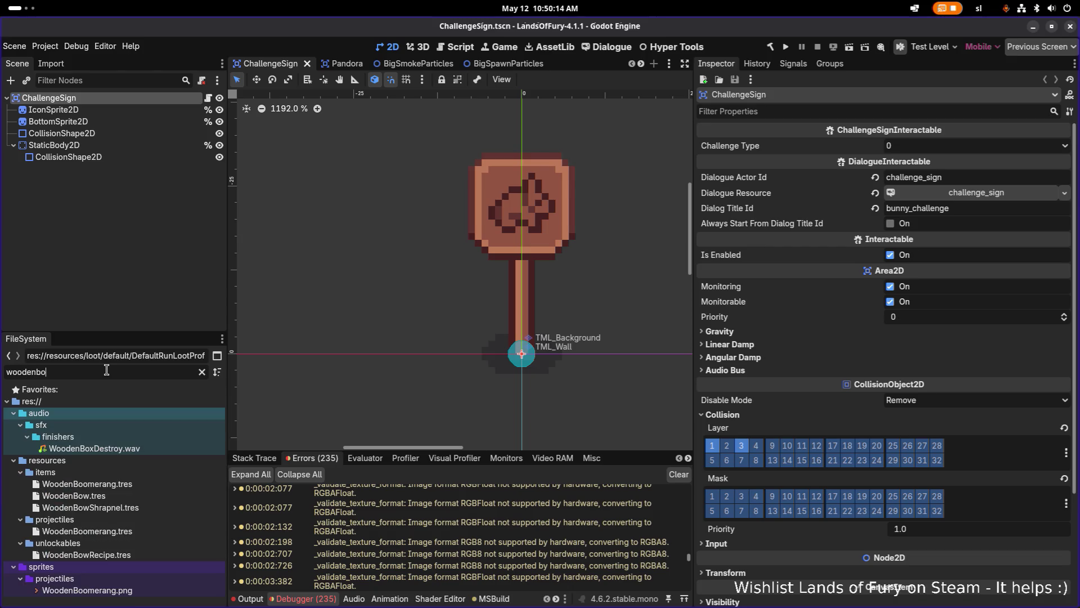
pyautogui.click(87, 483)
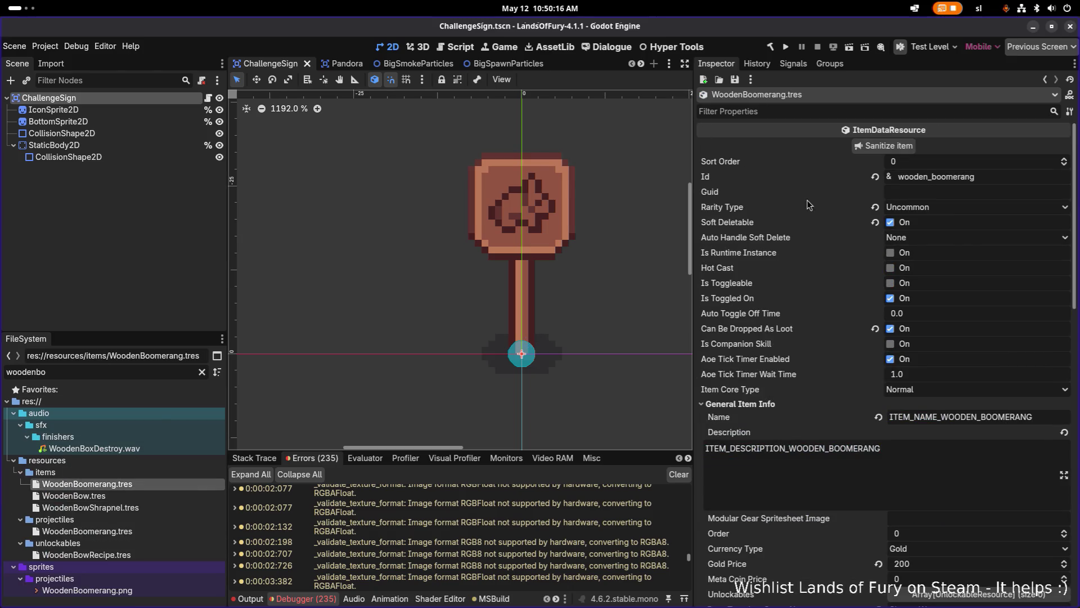
pyautogui.click(938, 214)
pyautogui.click(940, 232)
pyautogui.hotkey('ctrl', 's')
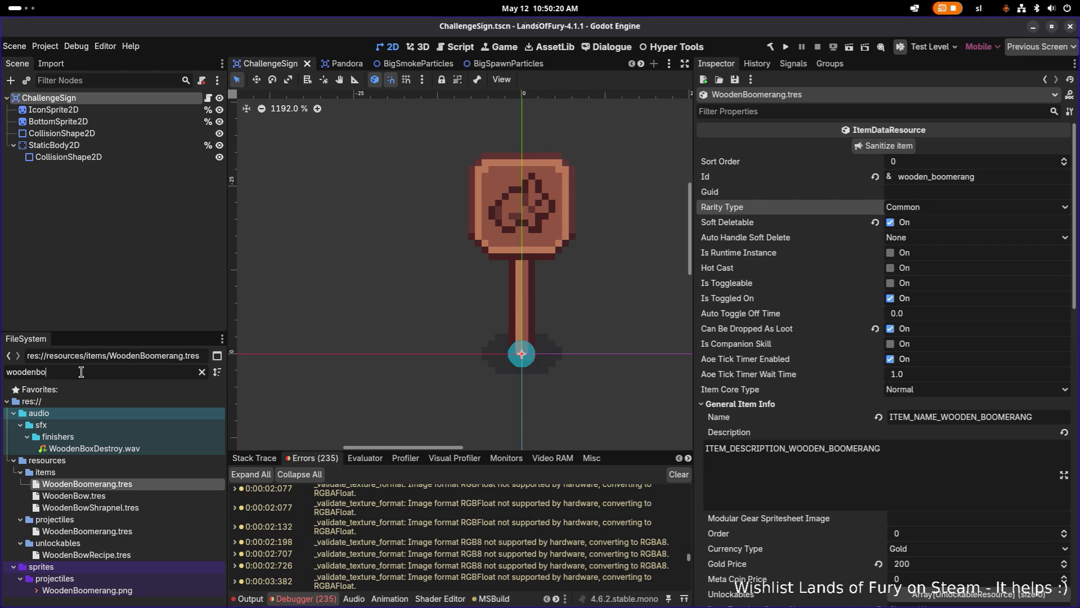
# Clear the file filter and start searching for 'defaul'.
pyautogui.doubleClick(81, 372)
pyautogui.press('BackSpace')
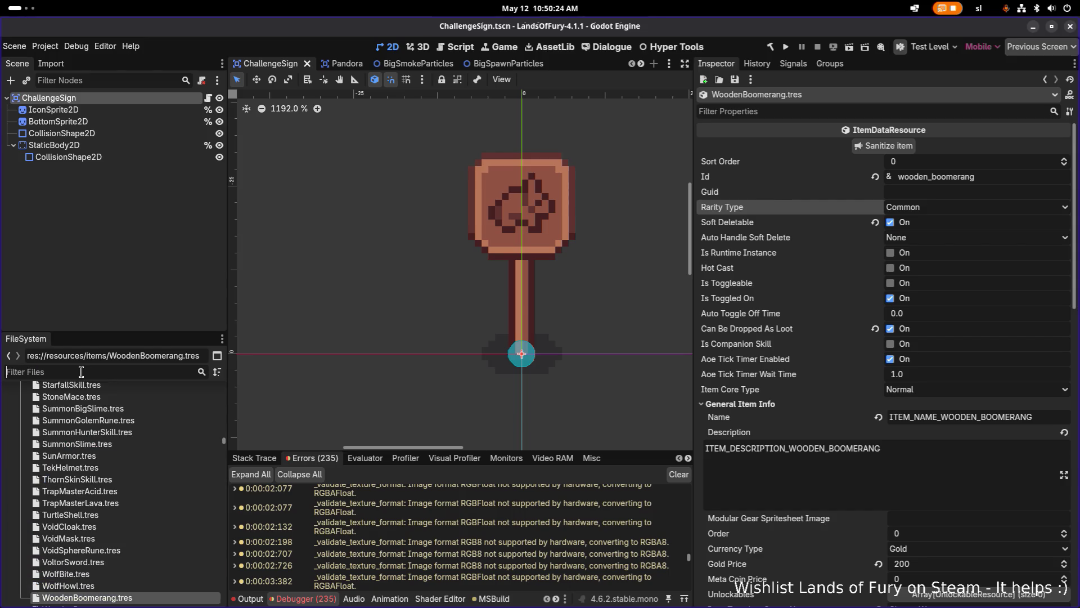
pyautogui.write('default')
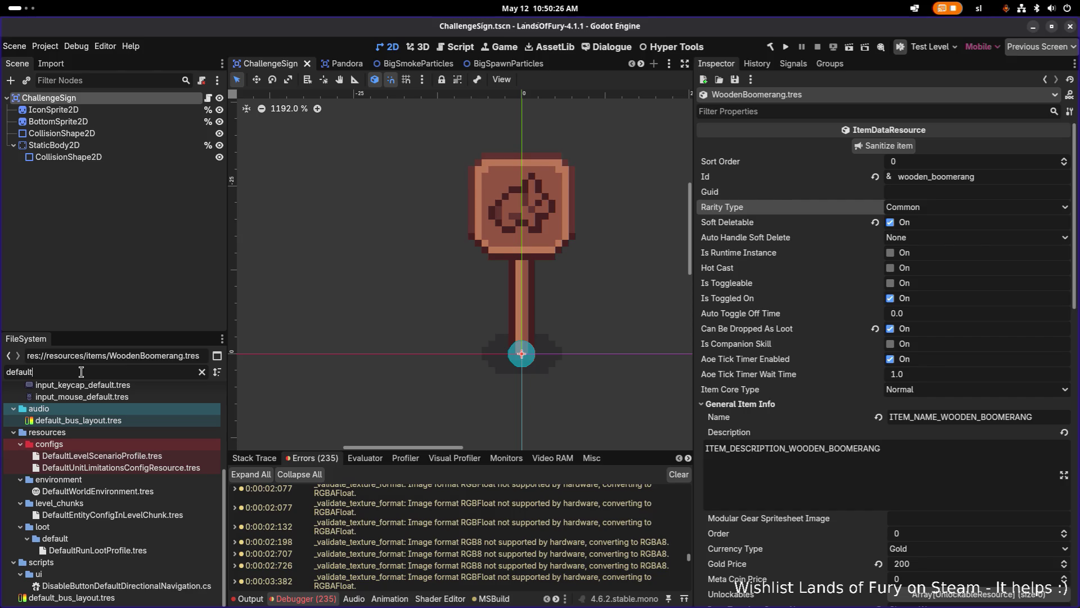
pyautogui.write('l')
# Filter files by 'lootpro' and add DefaultRunLootProfile.tres to Favorites.
pyautogui.hotkey('ctrl', 'a')
pyautogui.write('lootpro')
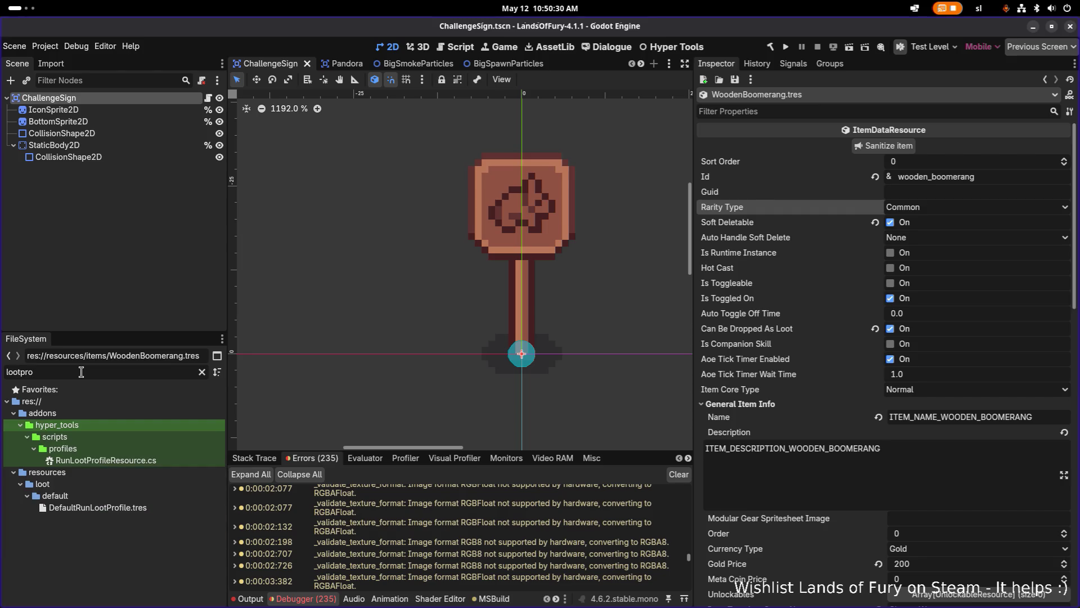
pyautogui.rightClick(111, 508)
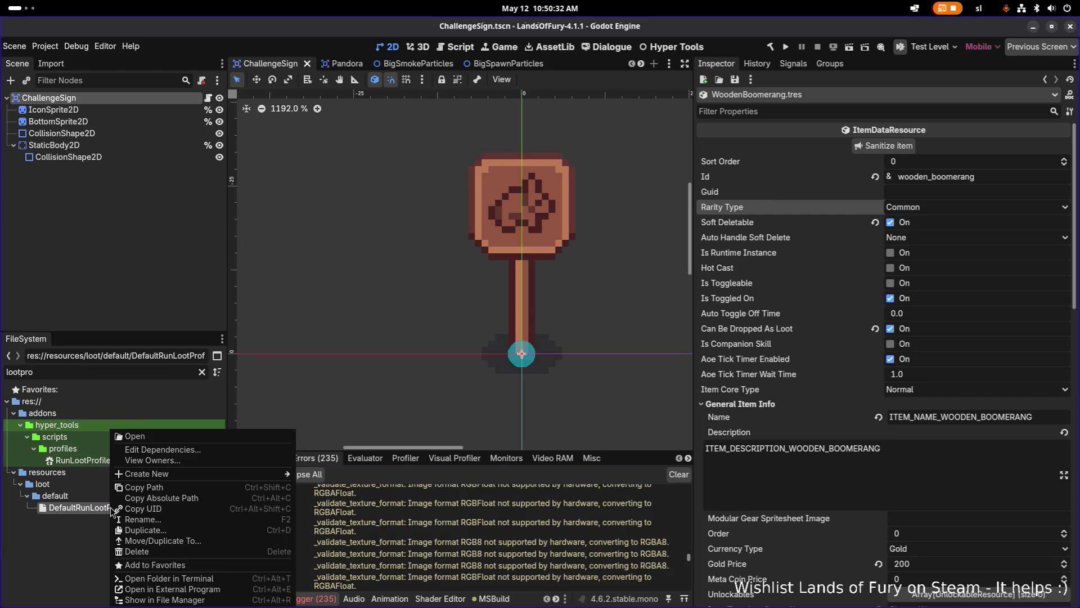
pyautogui.click(171, 564)
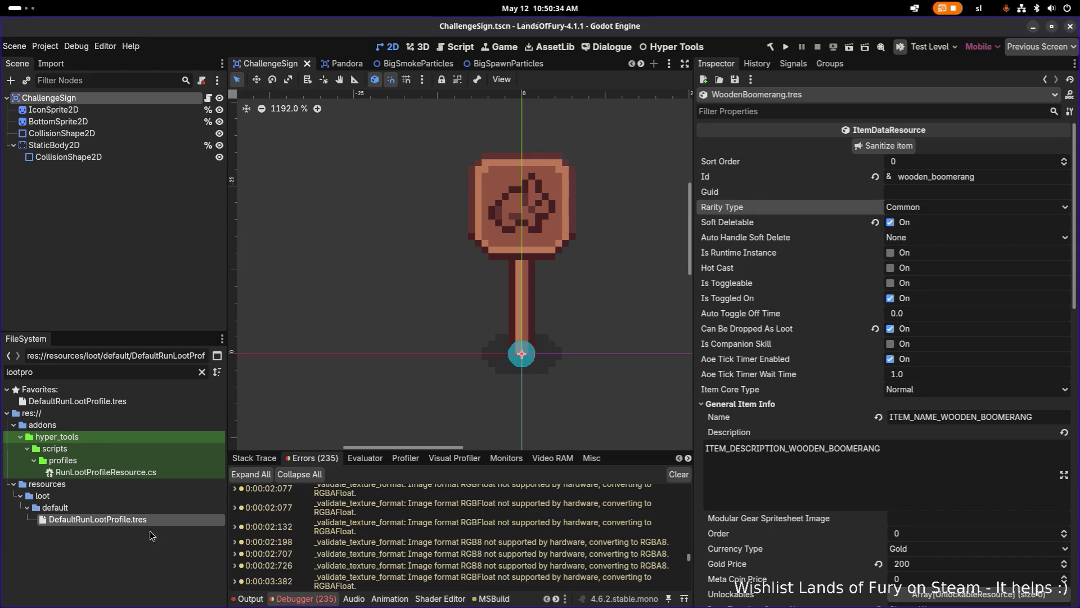
# Clear the filter and open DefaultRunLootProfile.tres from Favorites.
pyautogui.click(200, 372)
pyautogui.scroll(15, 200, 430)
pyautogui.moveTo(225, 431); pyautogui.dragTo(224, 386)
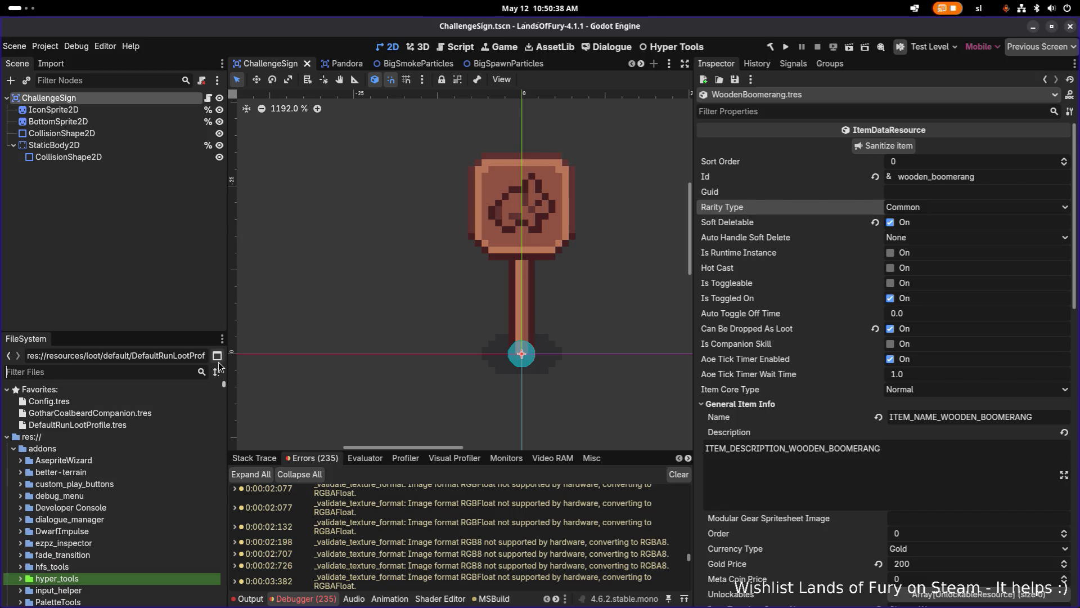
pyautogui.click(106, 426)
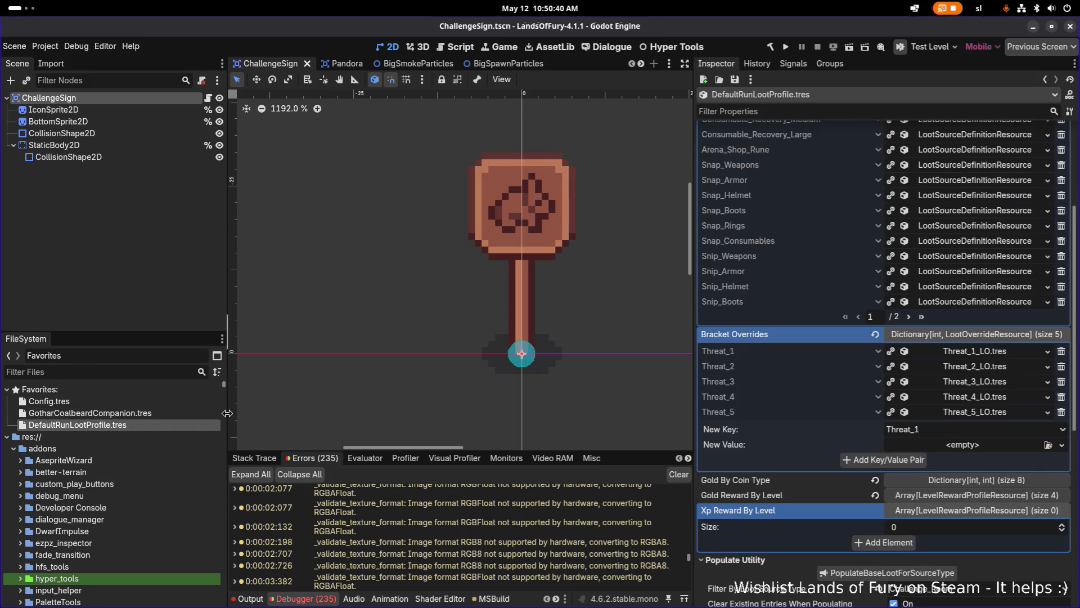
# Go to the last page of loot sources and expand the Challenge_Room entry.
pyautogui.click(922, 318)
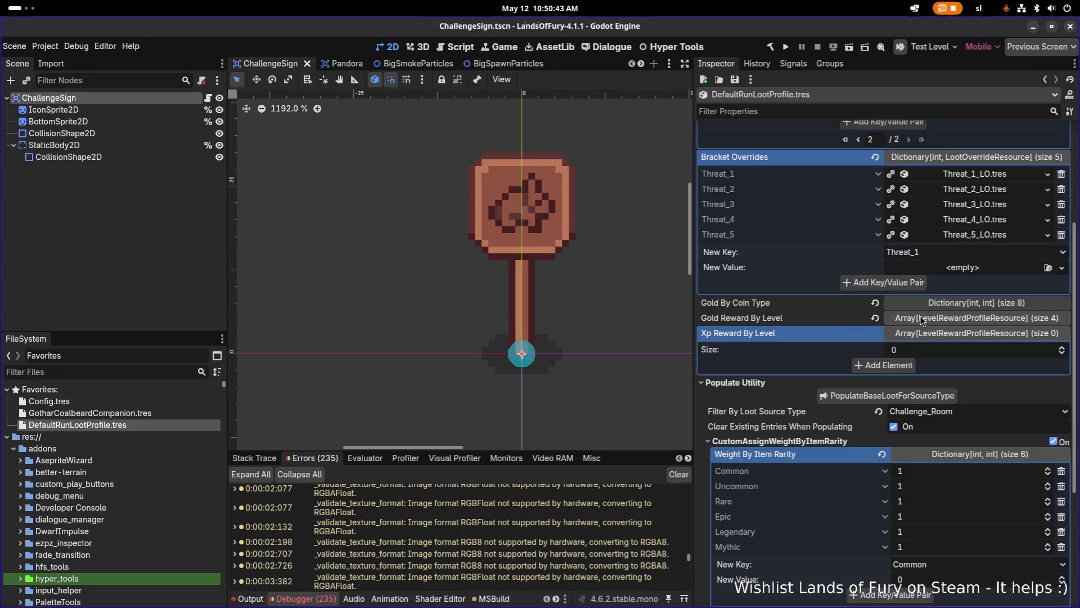
pyautogui.scroll(4, 942, 313)
pyautogui.click(968, 253)
pyautogui.click(968, 254)
pyautogui.click(967, 254)
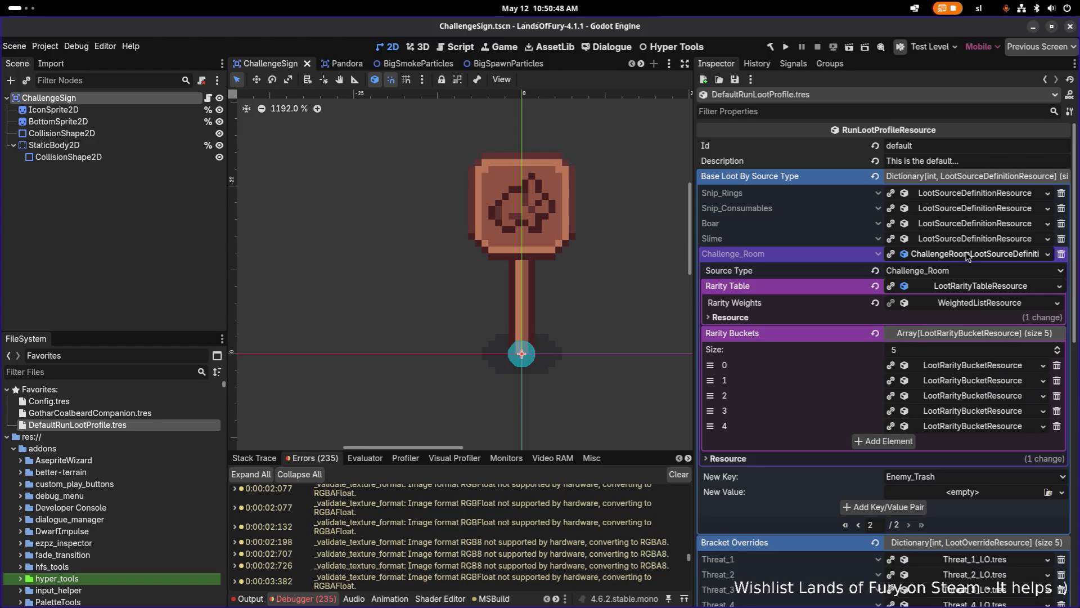
pyautogui.click(956, 365)
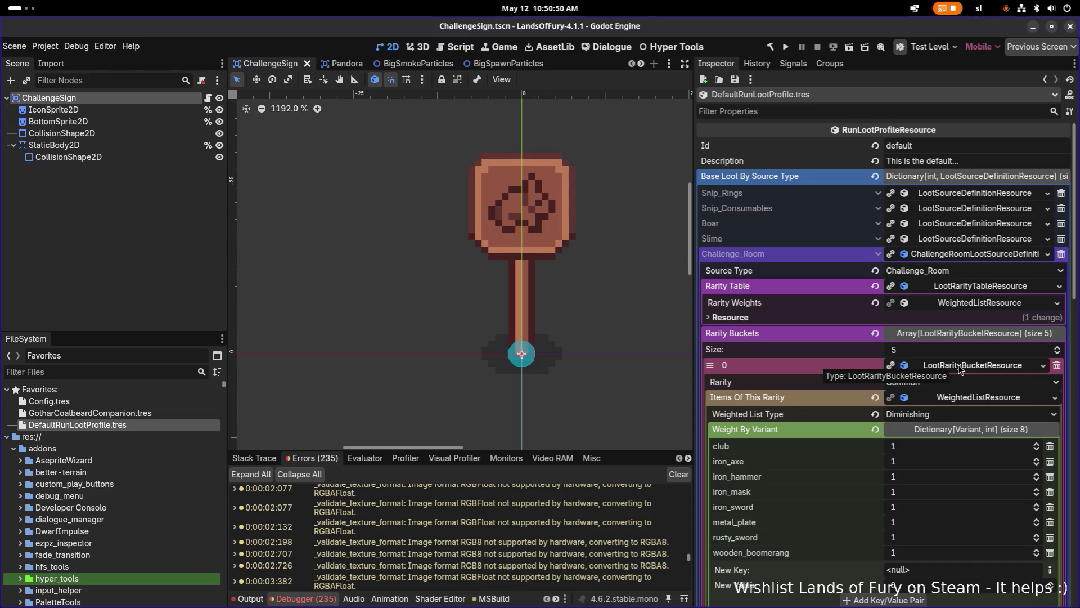
pyautogui.click(959, 366)
pyautogui.scroll(-3, 961, 368)
# Open rarity bucket 1's Weight By Variant, delete wooden_boomerang, and save.
pyautogui.click(983, 267)
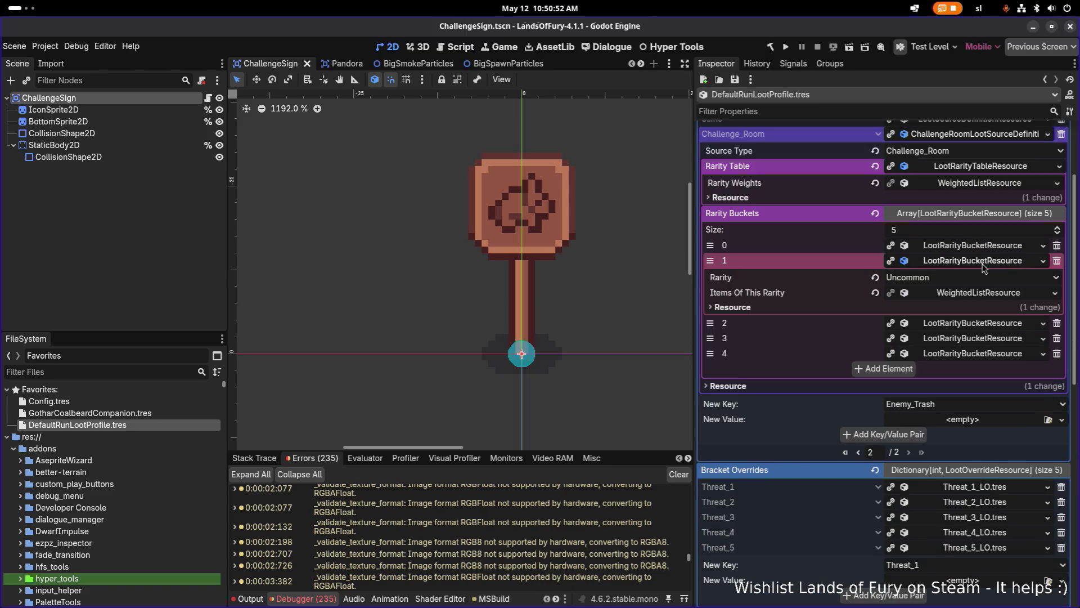
pyautogui.click(983, 297)
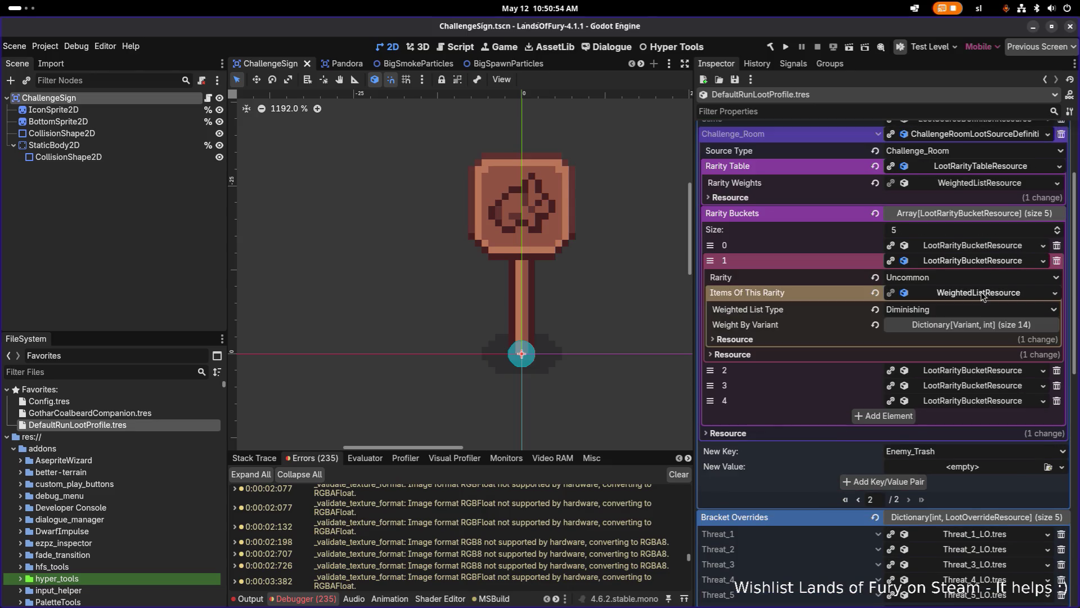
pyautogui.click(973, 328)
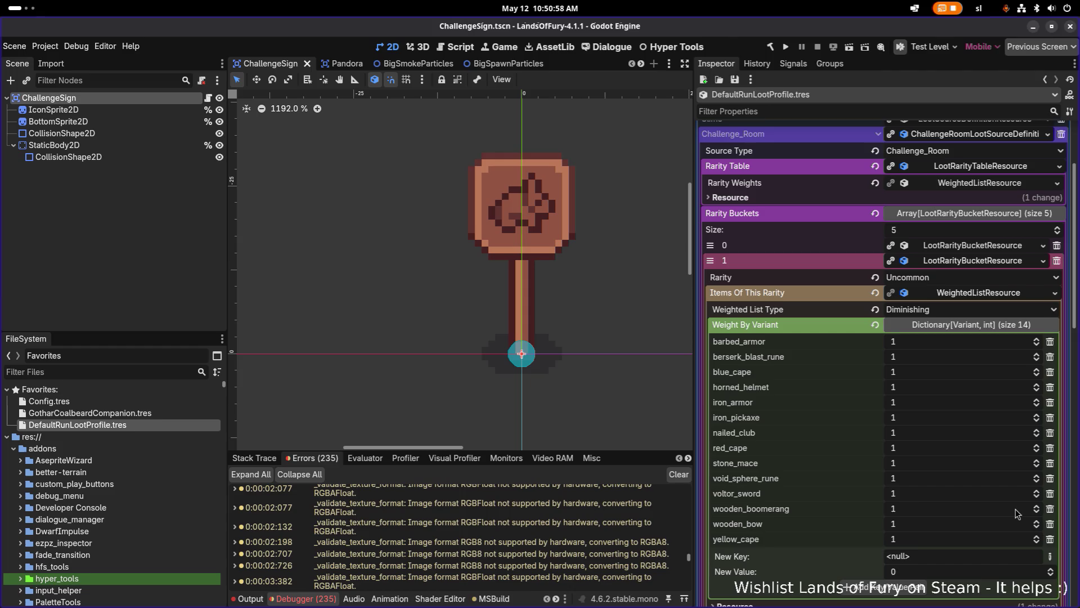
pyautogui.click(1050, 510)
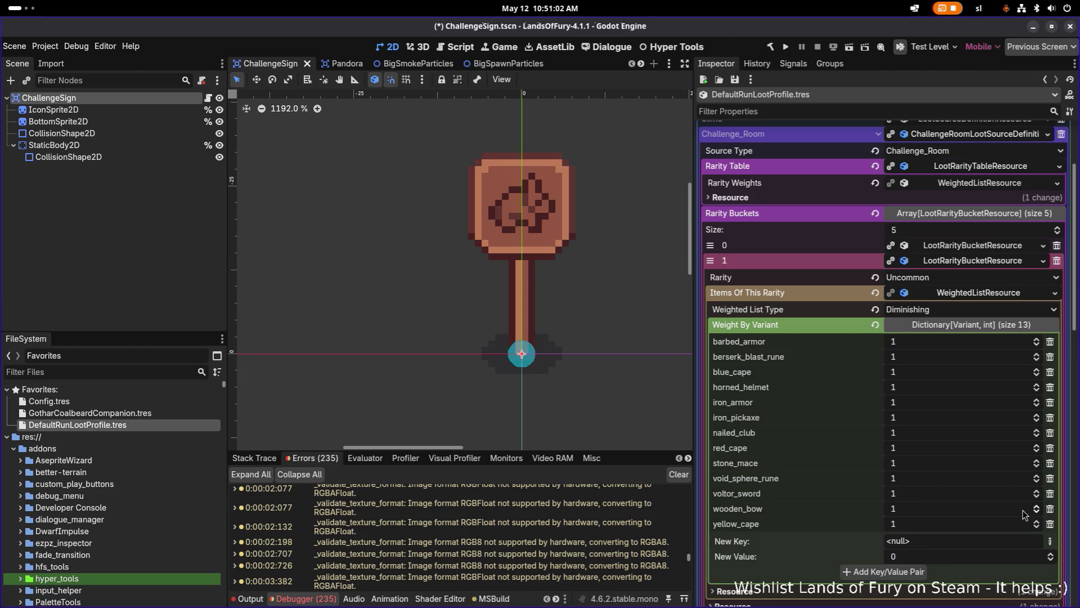
pyautogui.hotkey('ctrl', 's')
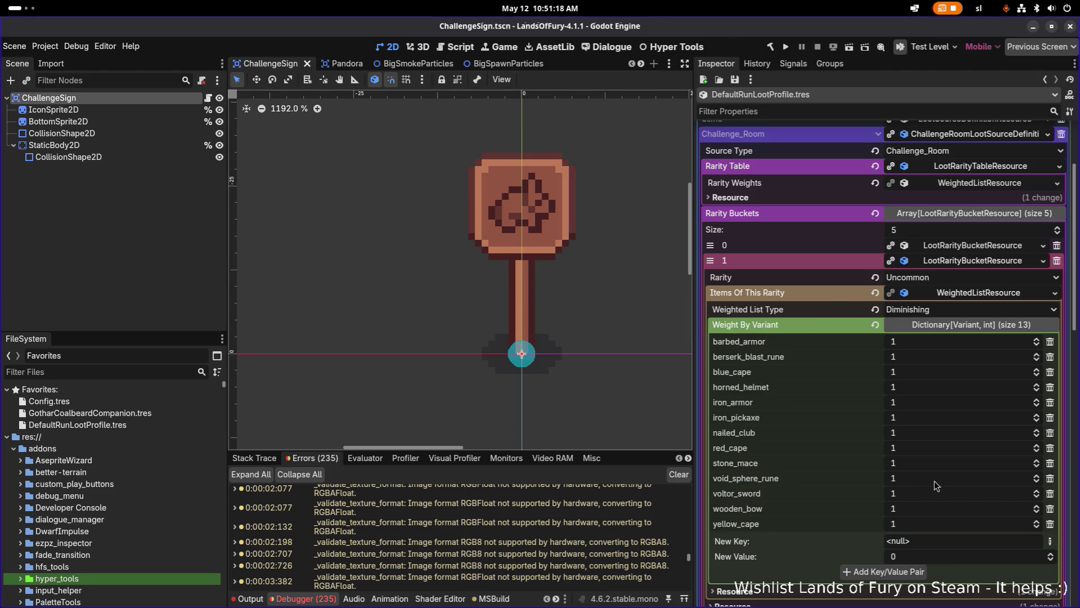
# Add String key boomerang with weight 1, save, and filter files by 'boomera'.
pyautogui.click(1050, 542)
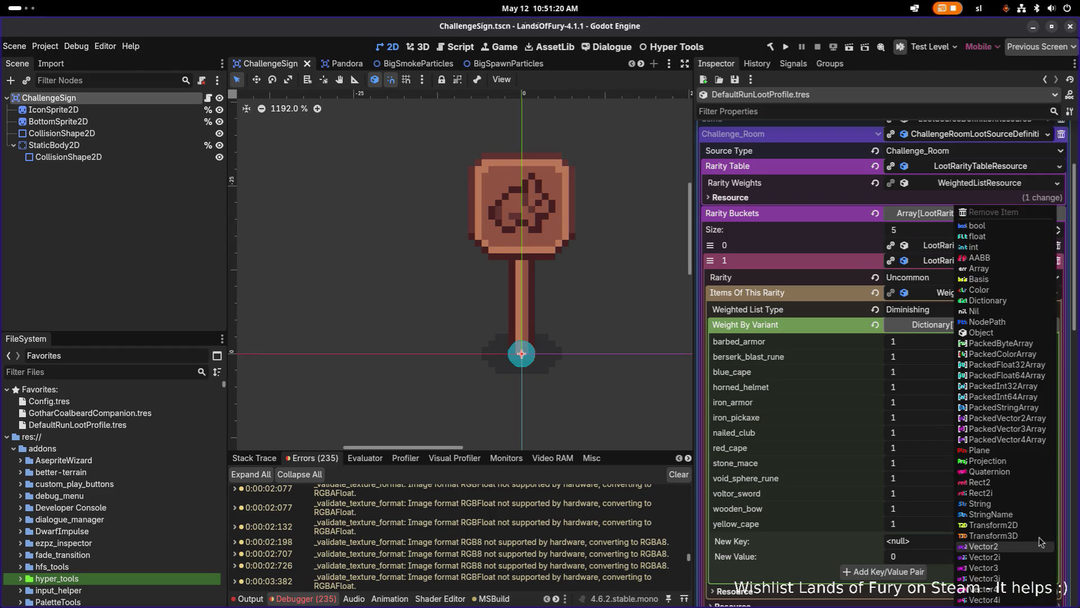
pyautogui.click(1022, 507)
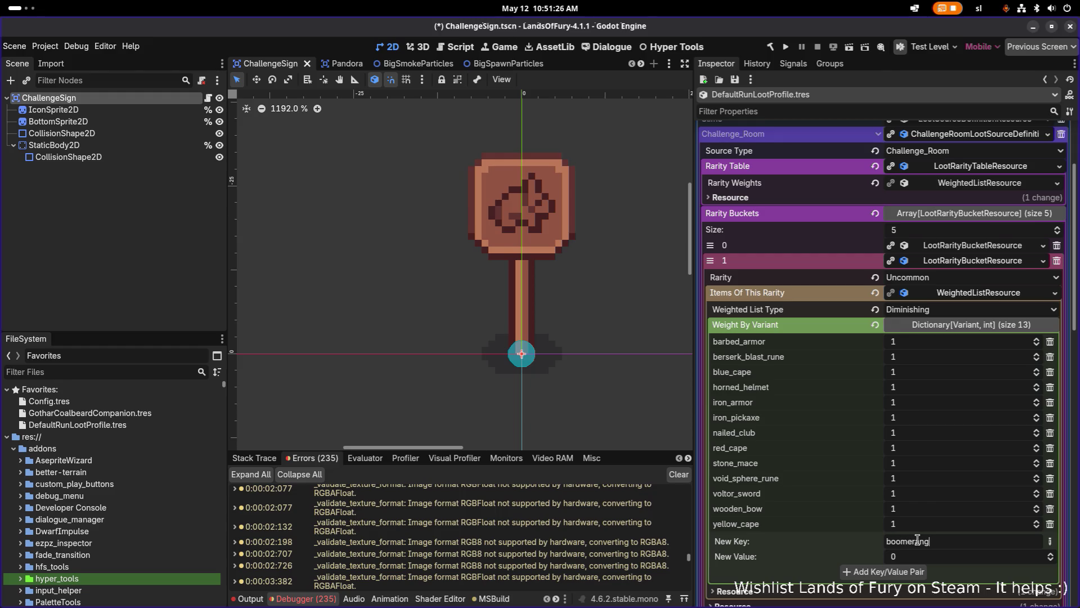
pyautogui.click(908, 572)
pyautogui.hotkey('ctrl', 's')
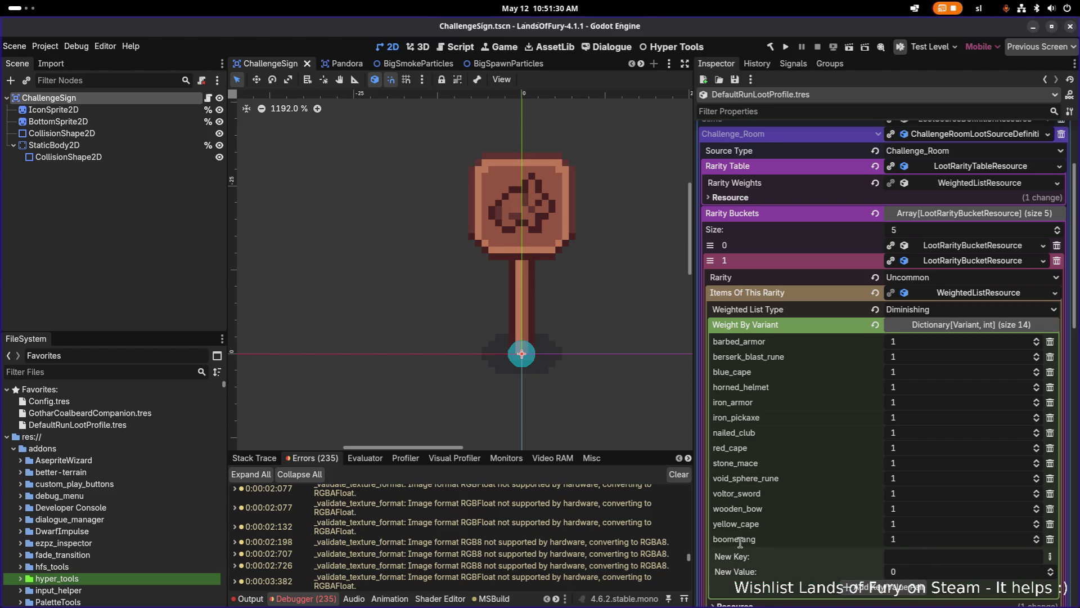
pyautogui.click(184, 372)
pyautogui.write('boomera')
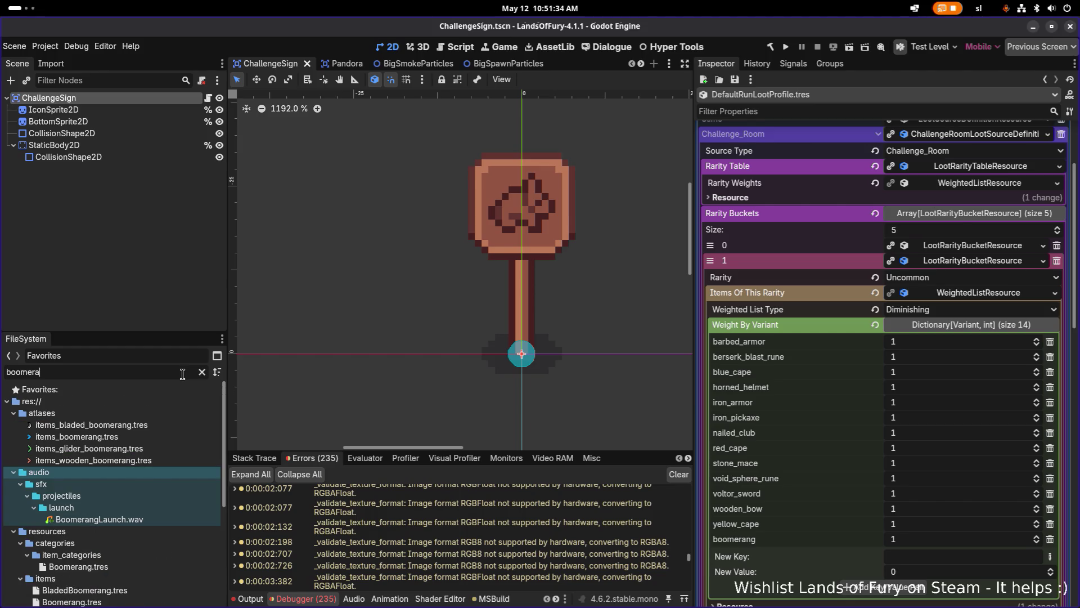
# Open items/Boomerang.tres, change its Rarity Type from Rare to Uncommon, and save.
pyautogui.click(157, 569)
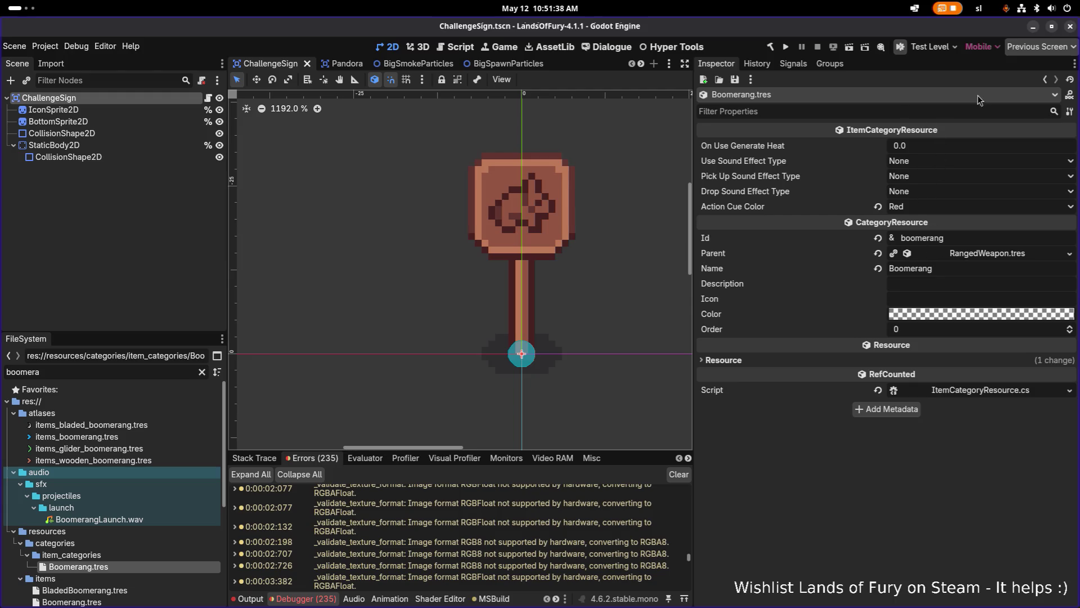
pyautogui.scroll(-4, 117, 548)
pyautogui.doubleClick(118, 548)
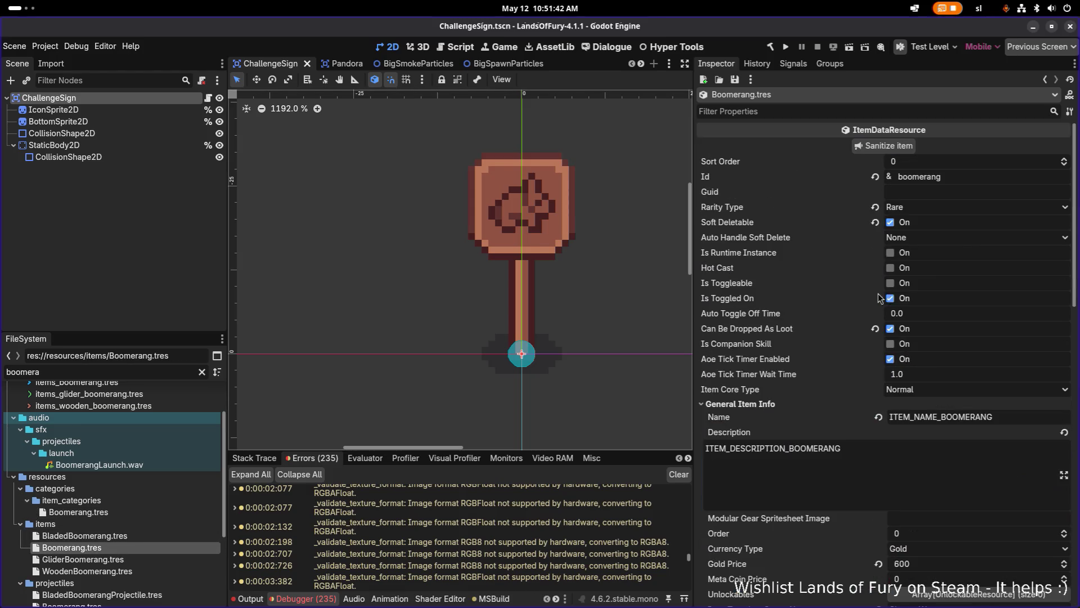
pyautogui.click(944, 212)
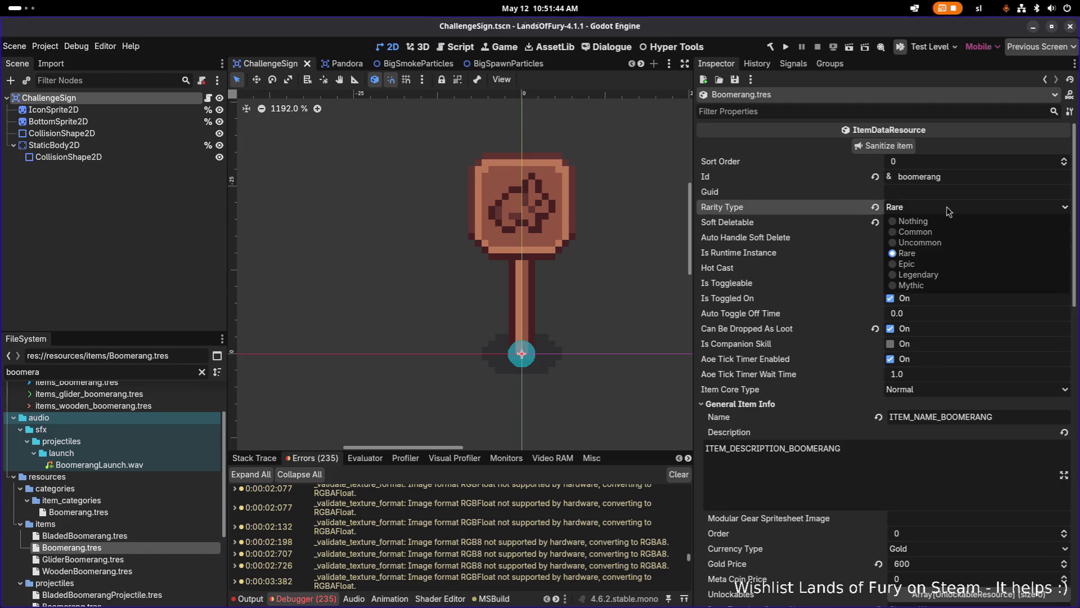
pyautogui.click(935, 246)
pyautogui.hotkey('ctrl', 's')
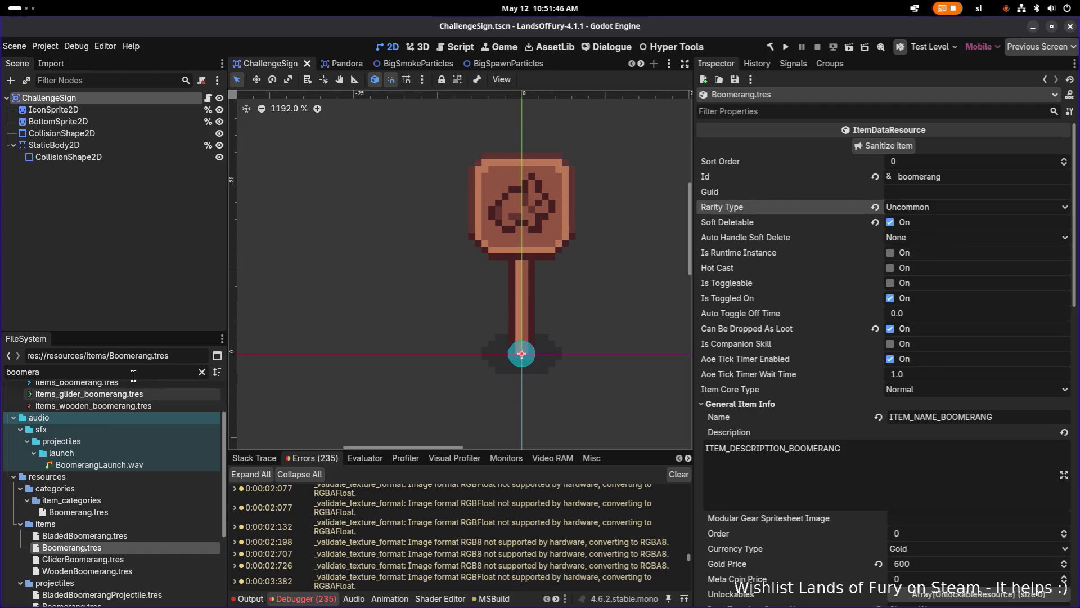
# Filter files by 'glider' and open GliderBoomerang.tres to check its rarity.
pyautogui.doubleClick(132, 374)
pyautogui.write('glider')
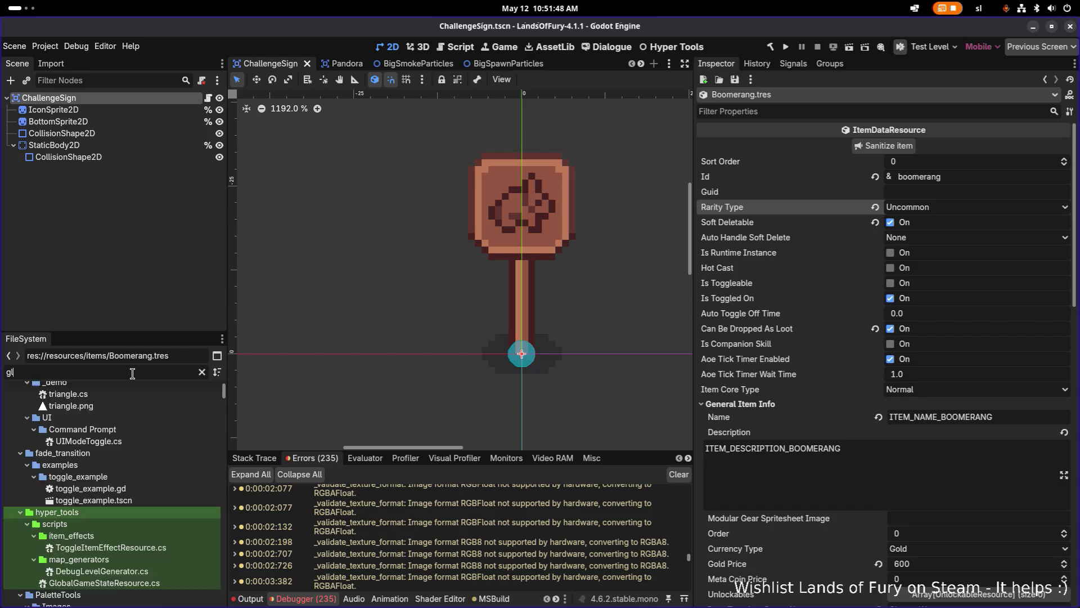
pyautogui.click(149, 464)
pyautogui.scroll(10, 835, 318)
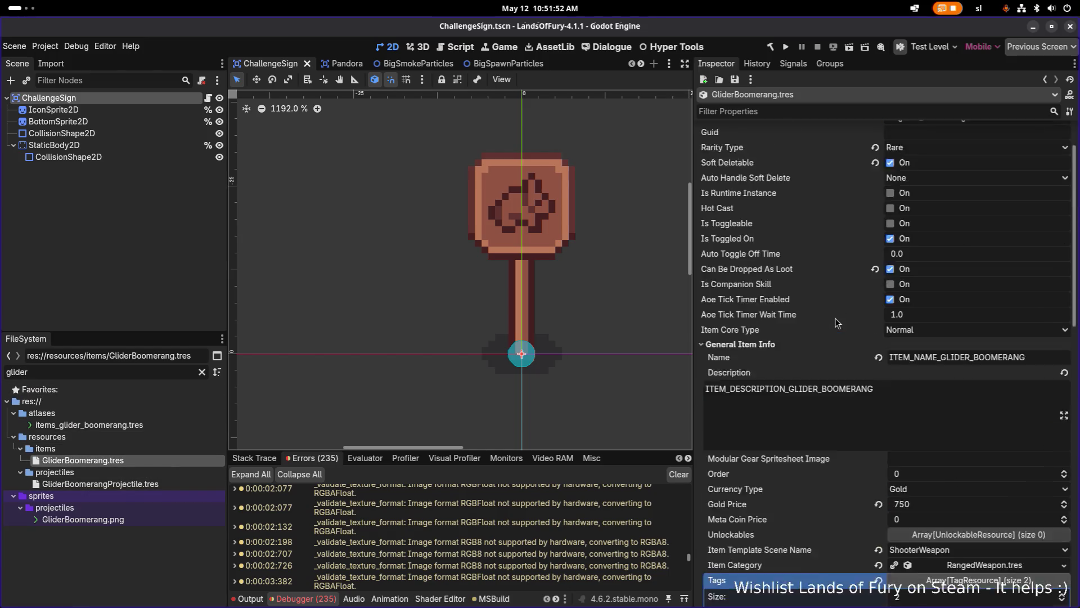
pyautogui.doubleClick(153, 370)
# Filter files by 'bladed', open BladedBoomerang.tres keeping rarity Epic, then clear the filter.
pyautogui.write('bladed')
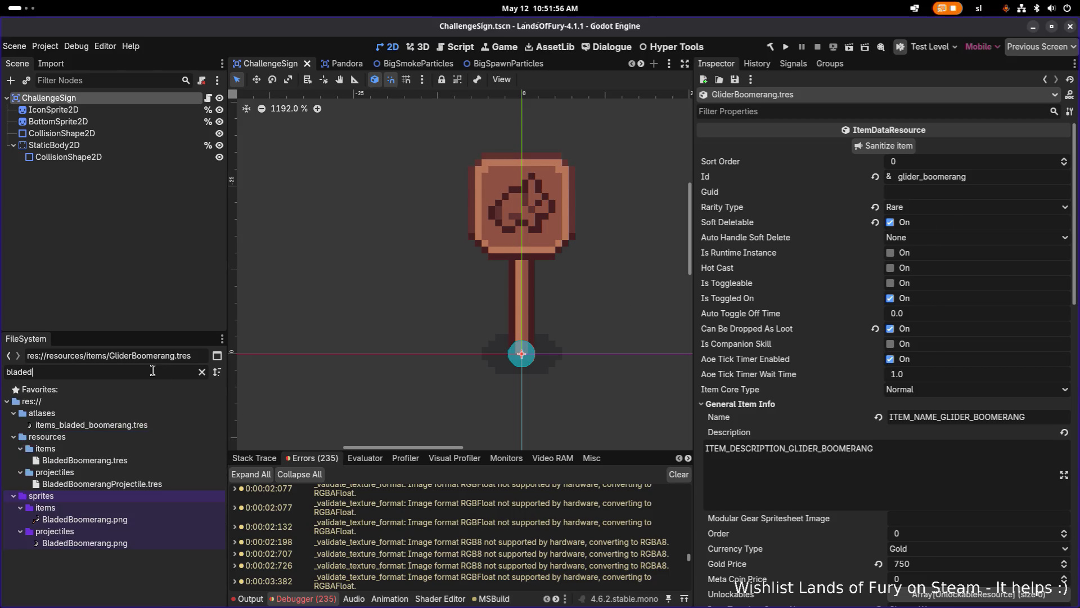
pyautogui.click(125, 460)
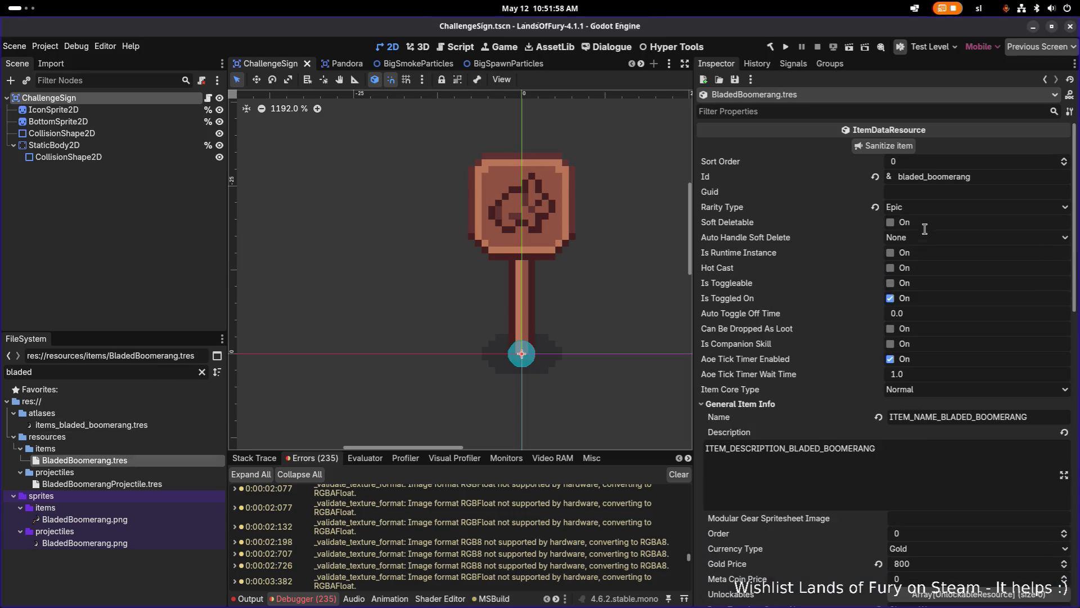
pyautogui.click(949, 210)
pyautogui.click(949, 211)
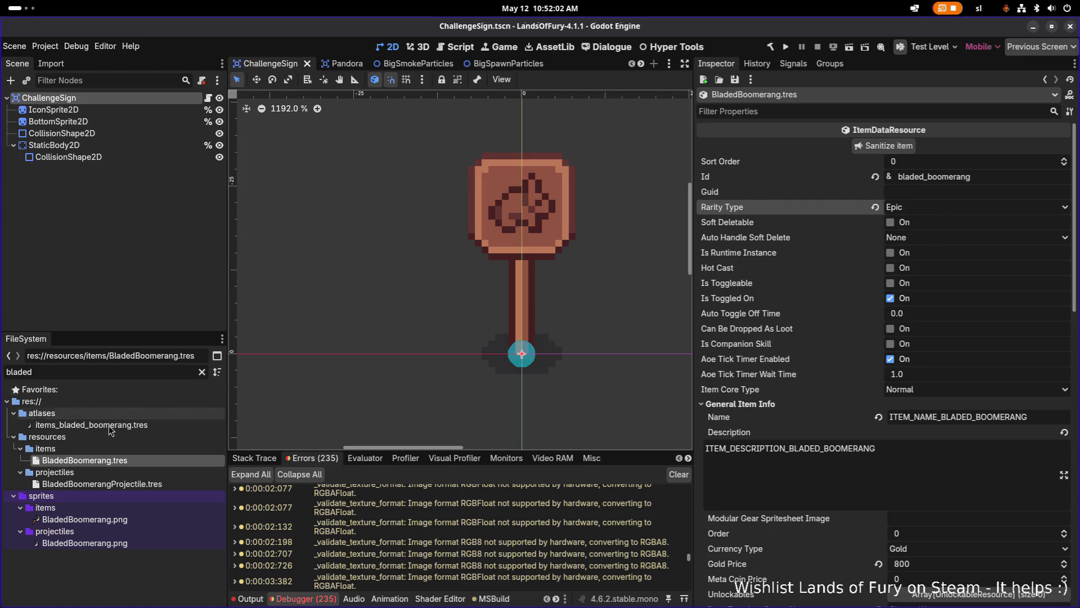
pyautogui.click(202, 372)
pyautogui.scroll(-10, 157, 410)
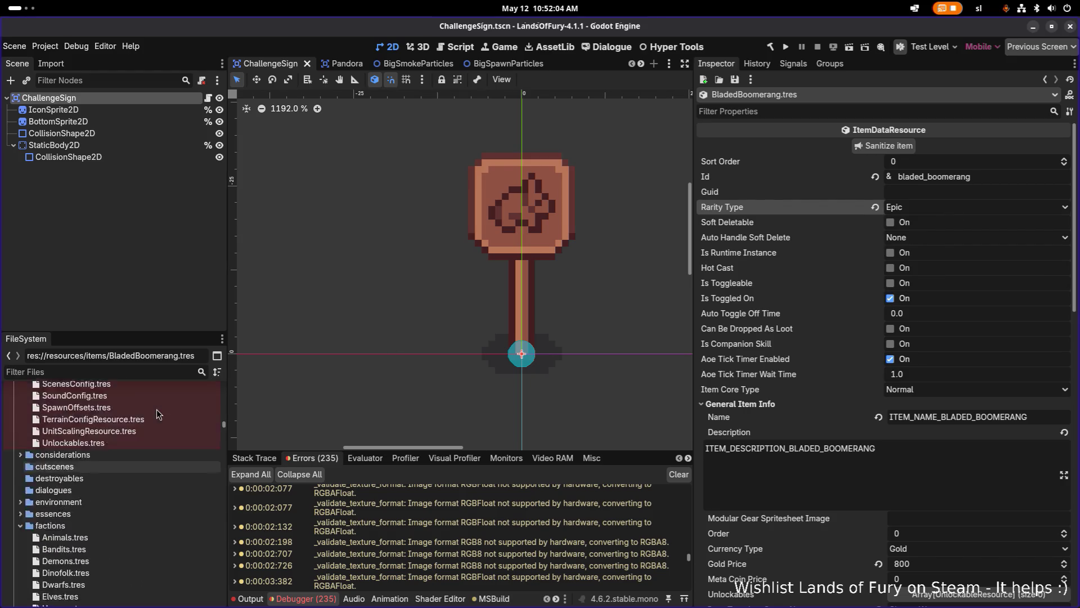
pyautogui.scroll(15, 160, 415)
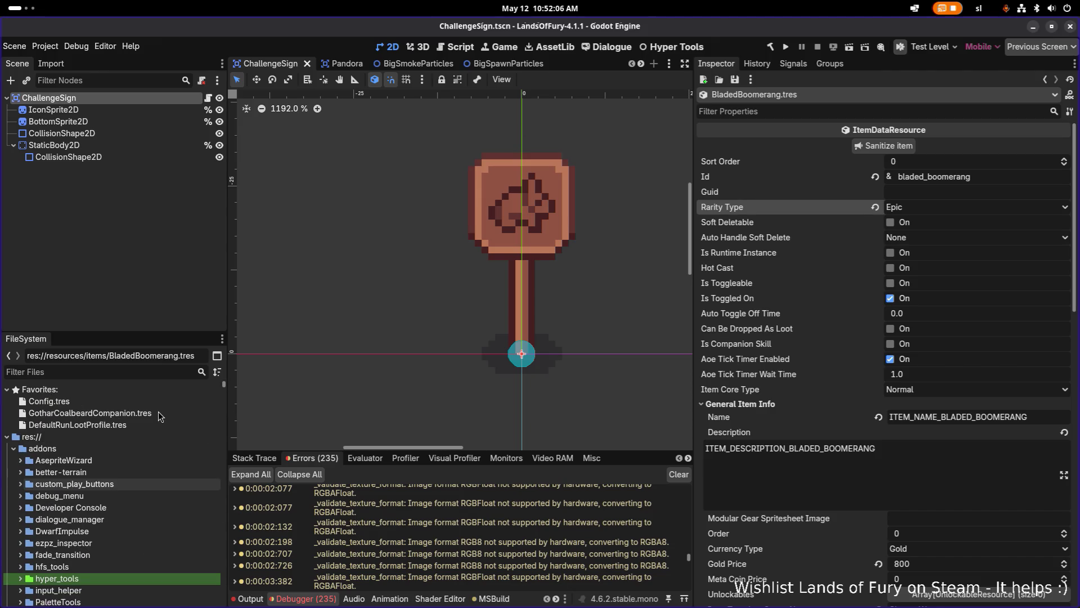
# Open DefaultRunLootProfile.tres and expand the Challenge_Room loot source entry on page 2.
pyautogui.click(130, 413)
pyautogui.click(121, 426)
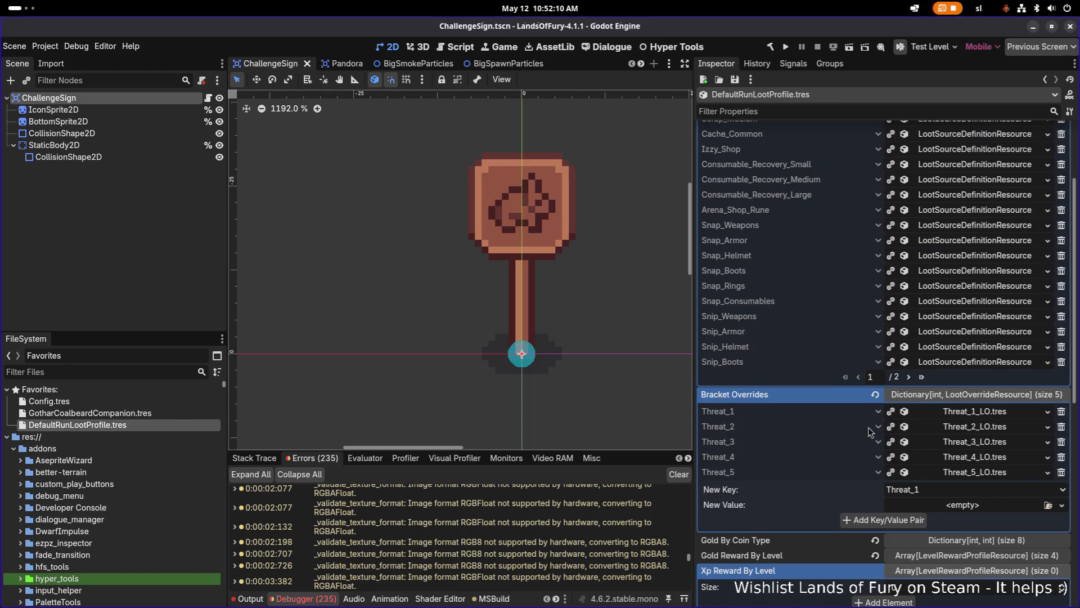
pyautogui.click(923, 377)
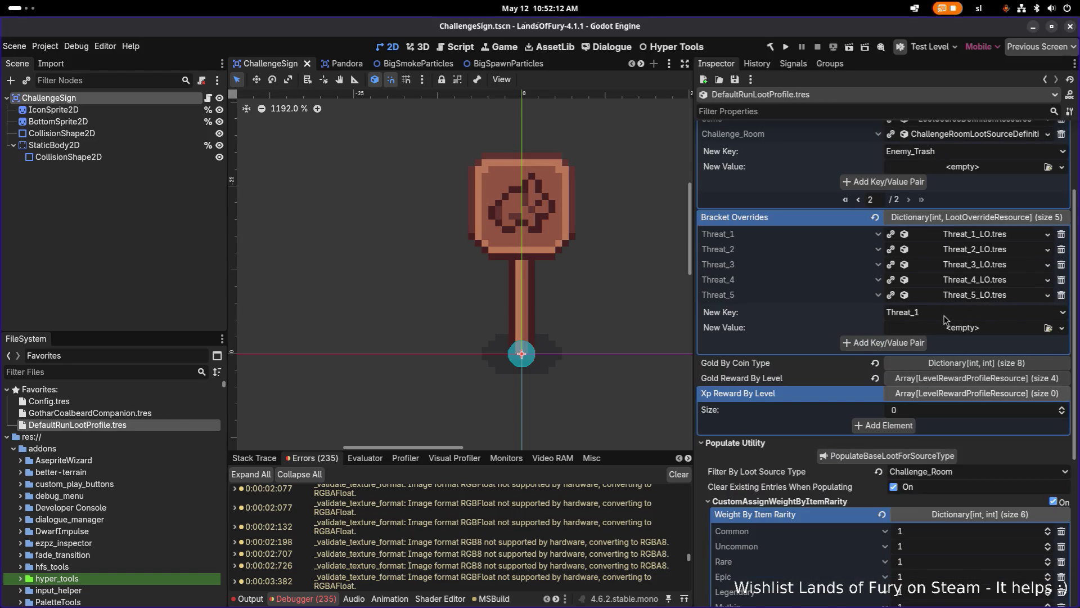
pyautogui.scroll(3, 990, 304)
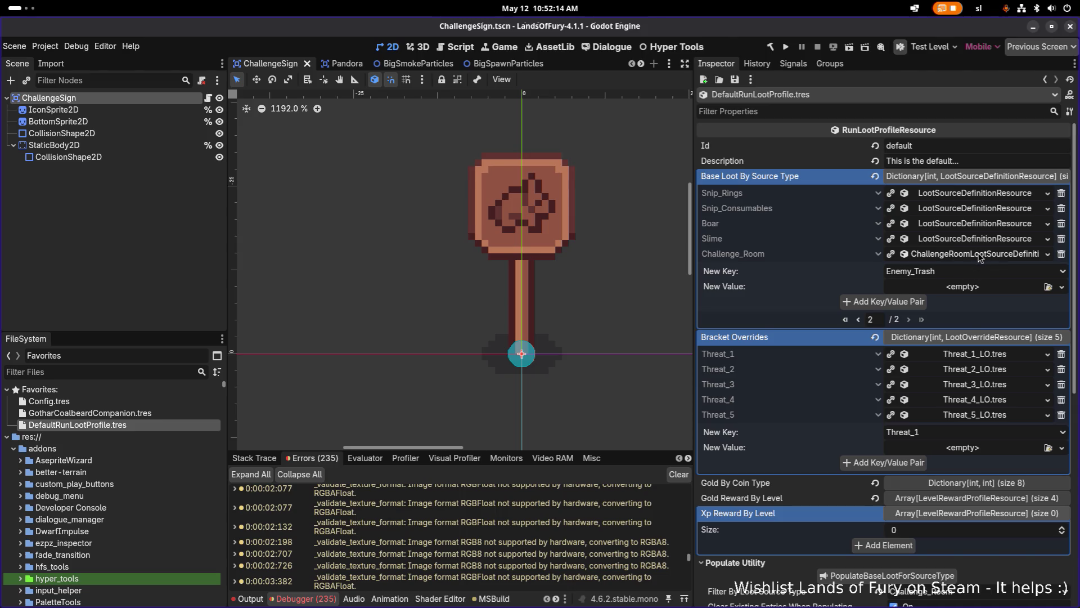
pyautogui.click(980, 257)
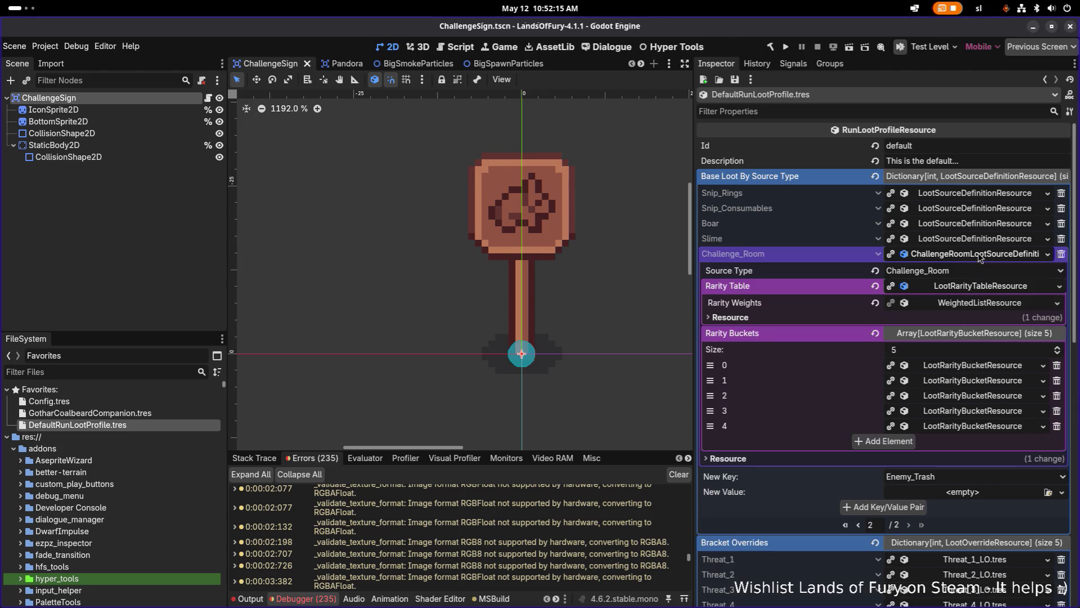
# Expand the Rare rarity bucket and show page 2 of its item weights.
pyautogui.click(989, 367)
pyautogui.click(990, 367)
pyautogui.click(987, 382)
pyautogui.click(986, 380)
pyautogui.click(989, 396)
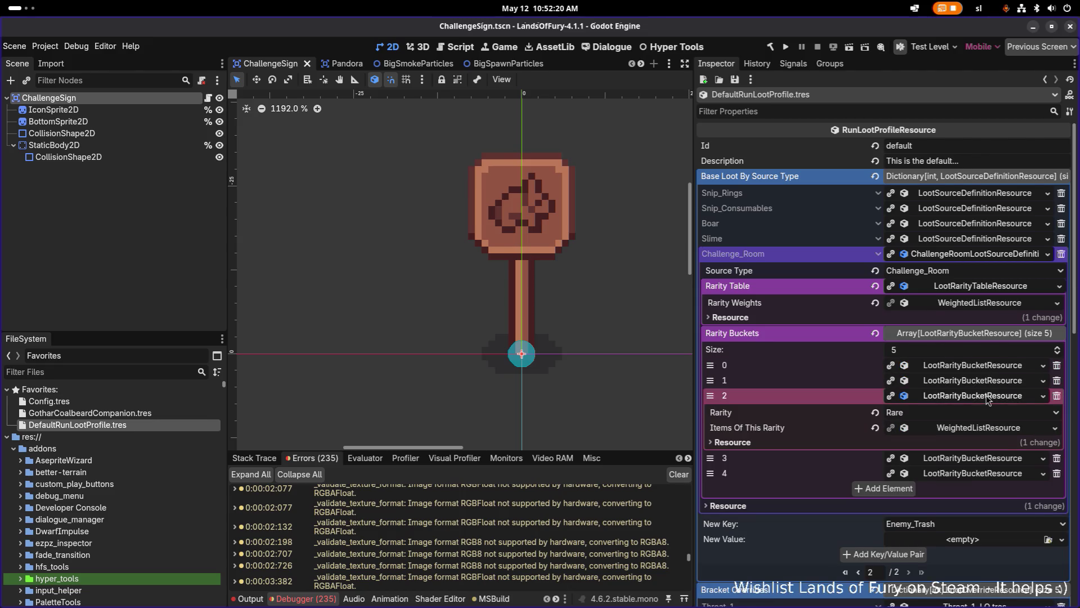
pyautogui.scroll(-2, 990, 396)
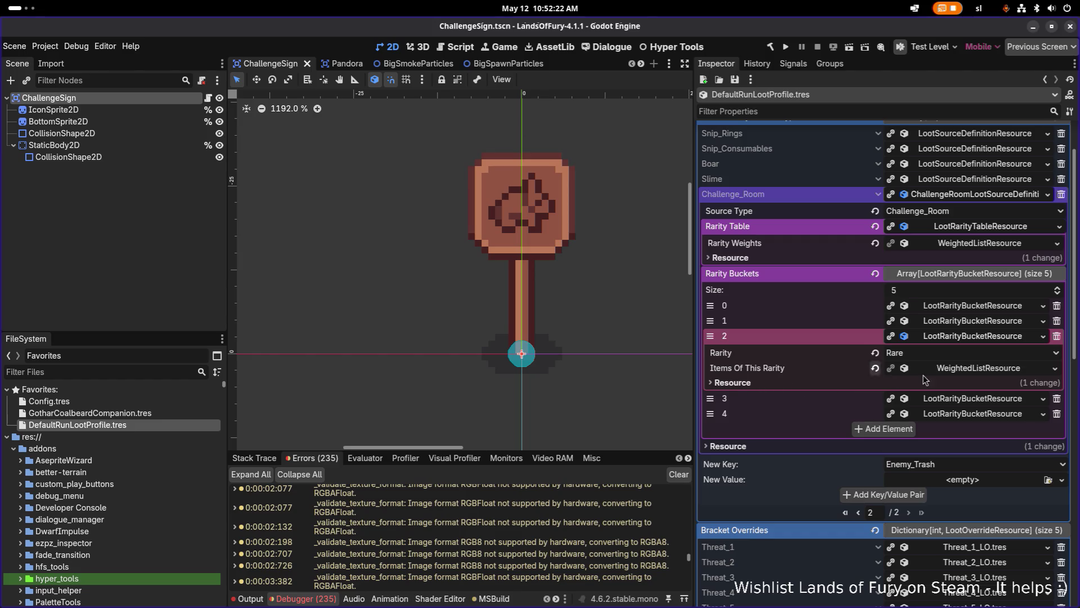
pyautogui.click(956, 369)
pyautogui.click(957, 400)
pyautogui.scroll(-4, 951, 409)
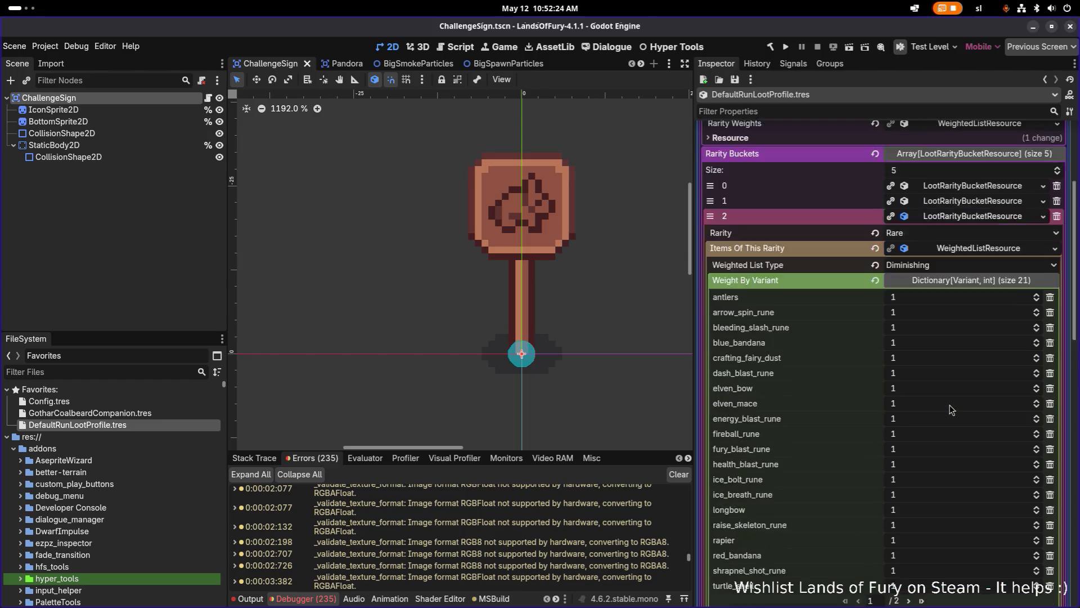
pyautogui.scroll(-2, 951, 409)
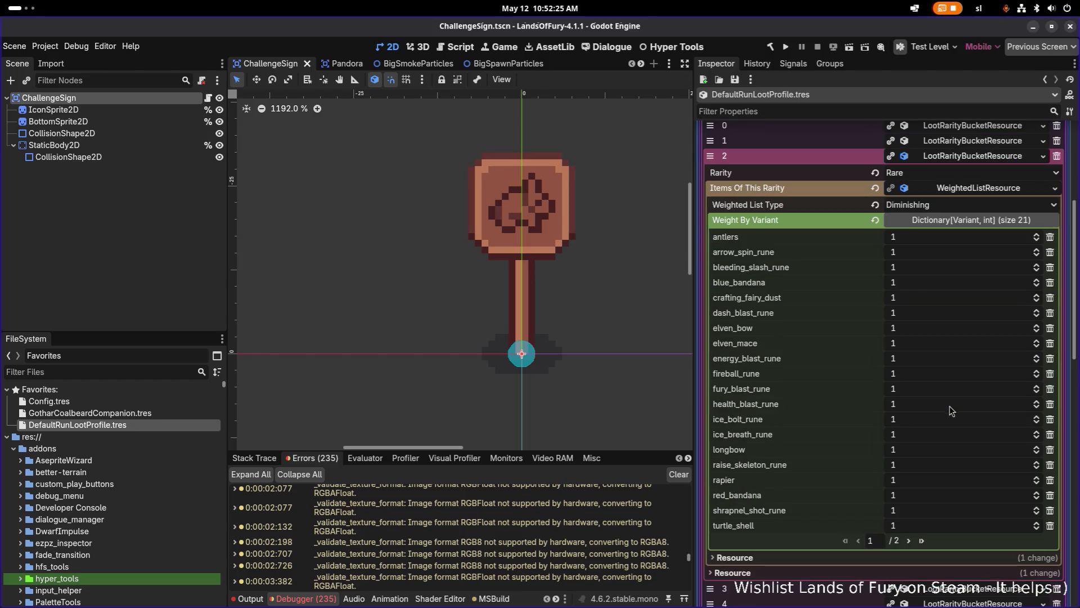
pyautogui.click(911, 541)
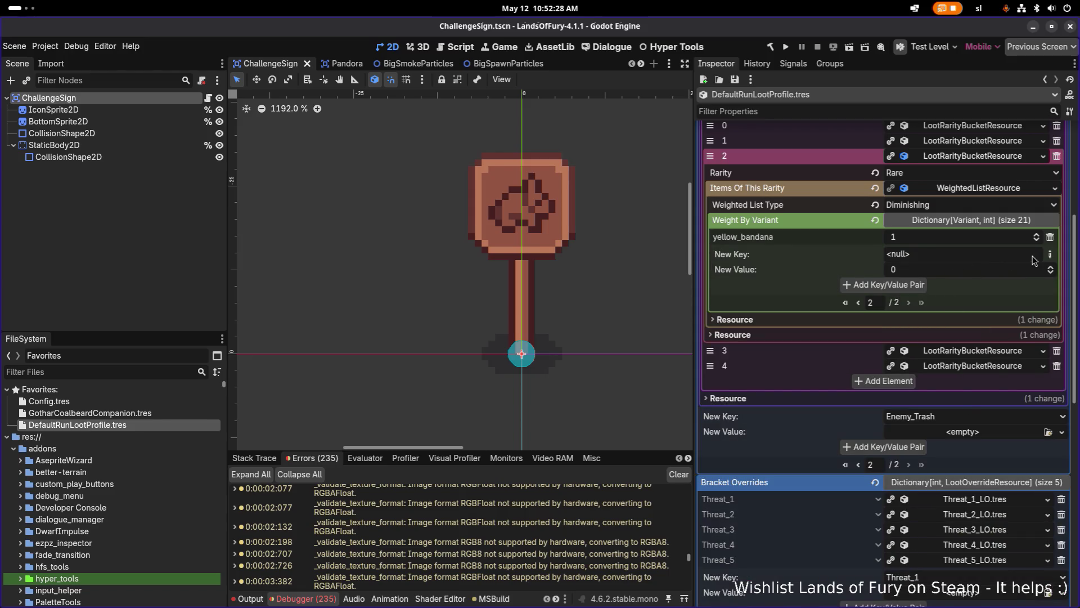
# Start a String key in the Rare item weights and save the scene.
pyautogui.click(1050, 254)
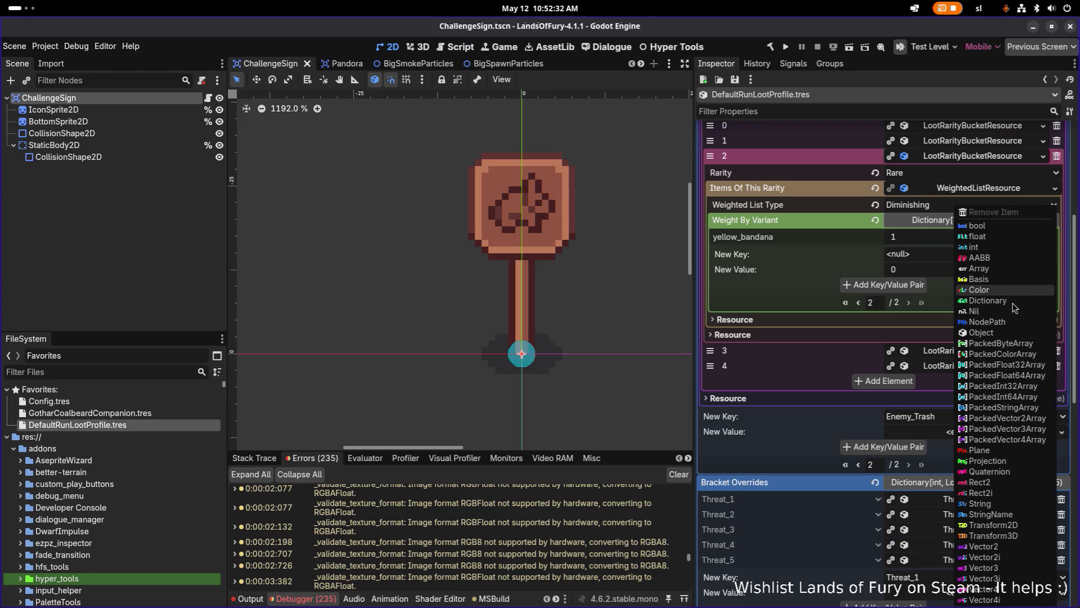
pyautogui.click(979, 503)
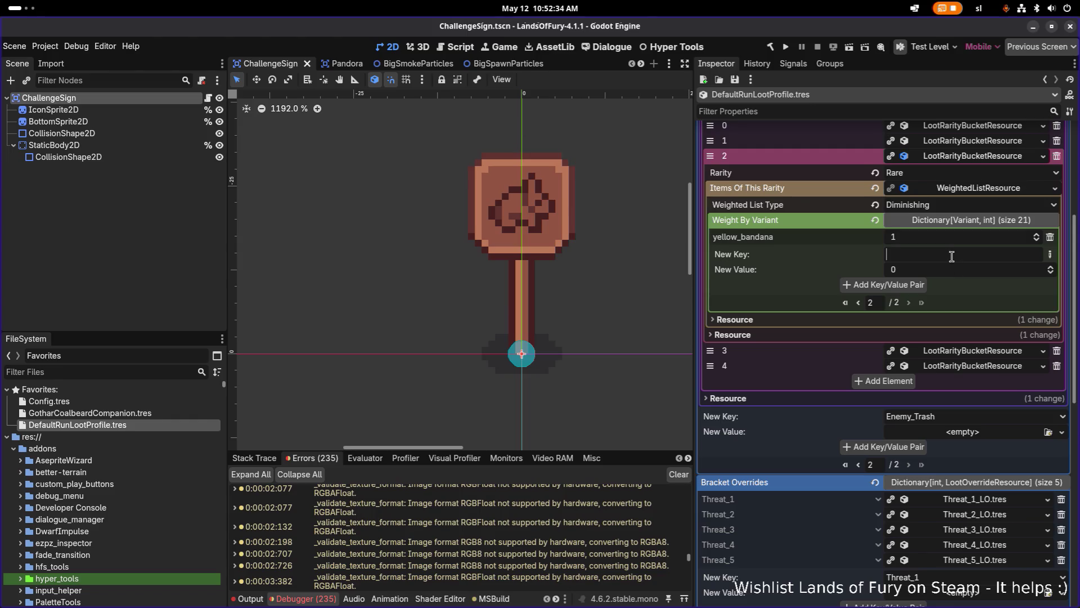
pyautogui.write('glider_boomerang')
pyautogui.hotkey('ctrl', 's')
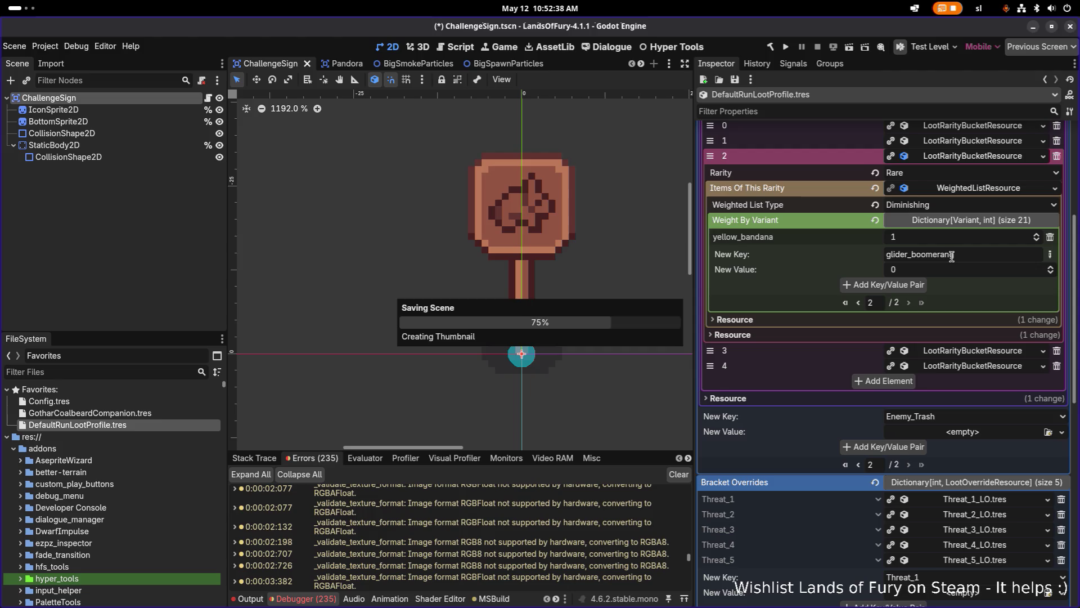
# Re-expand the Rare bucket (bucket 2) and return to page 2 of its item weights.
pyautogui.click(961, 253)
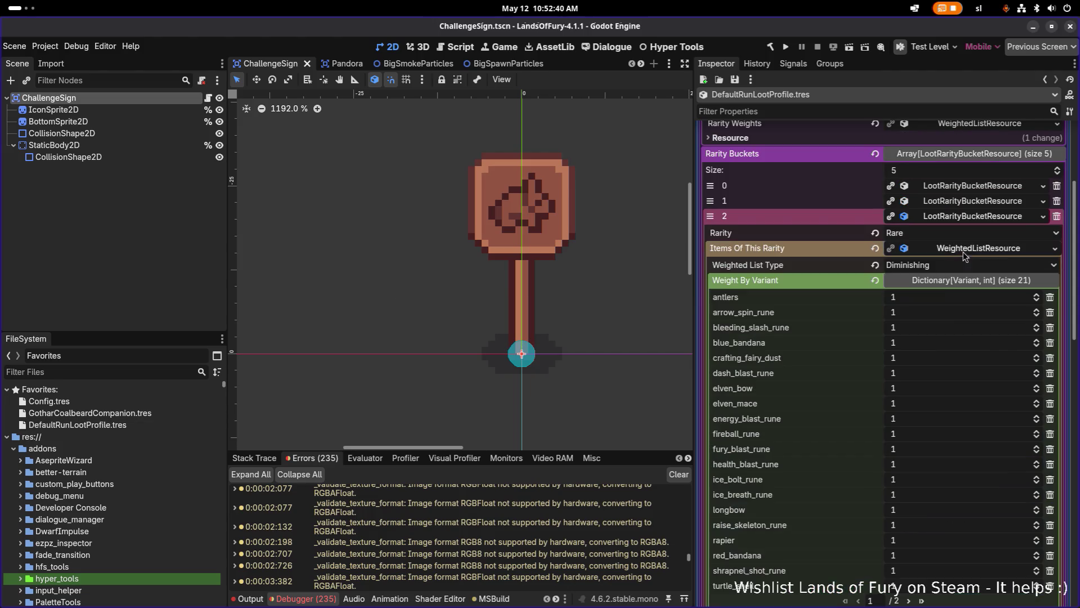
pyautogui.click(965, 253)
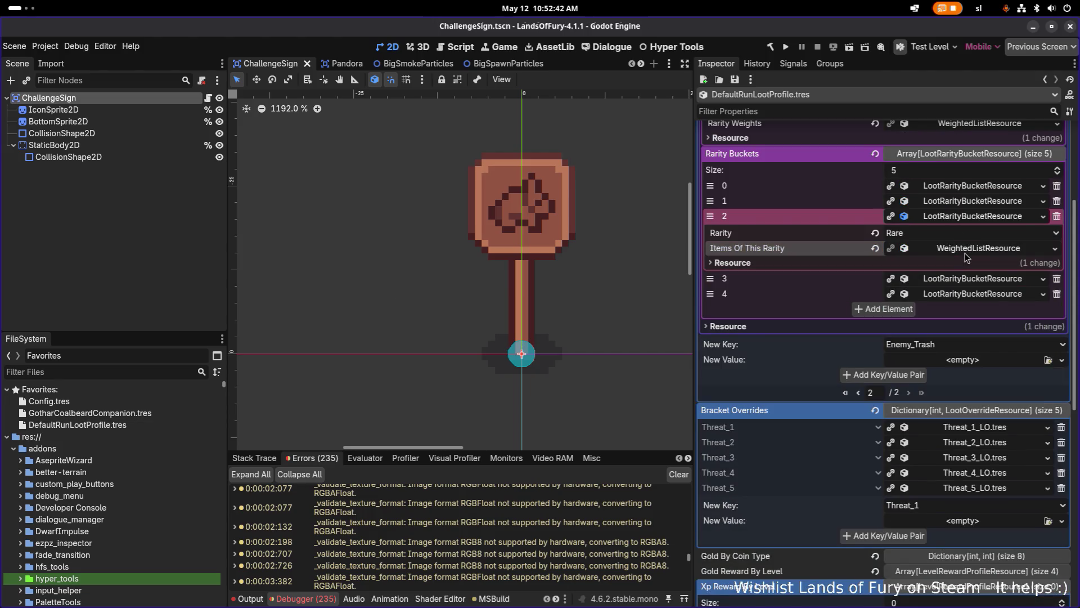
pyautogui.click(965, 253)
pyautogui.scroll(-5, 959, 436)
pyautogui.scroll(3, 949, 359)
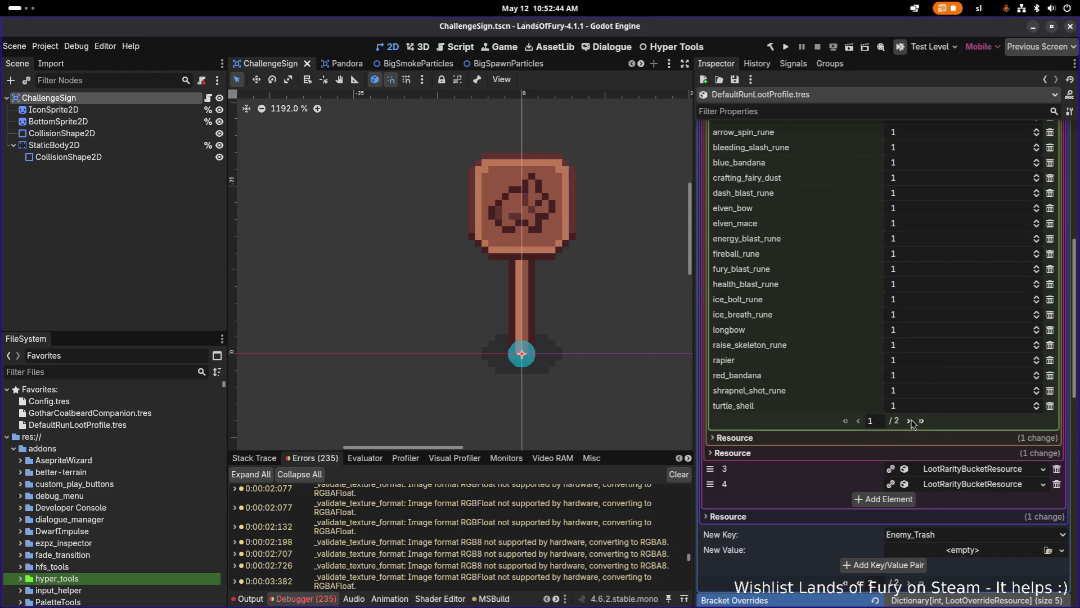
pyautogui.click(909, 421)
pyautogui.scroll(2, 964, 257)
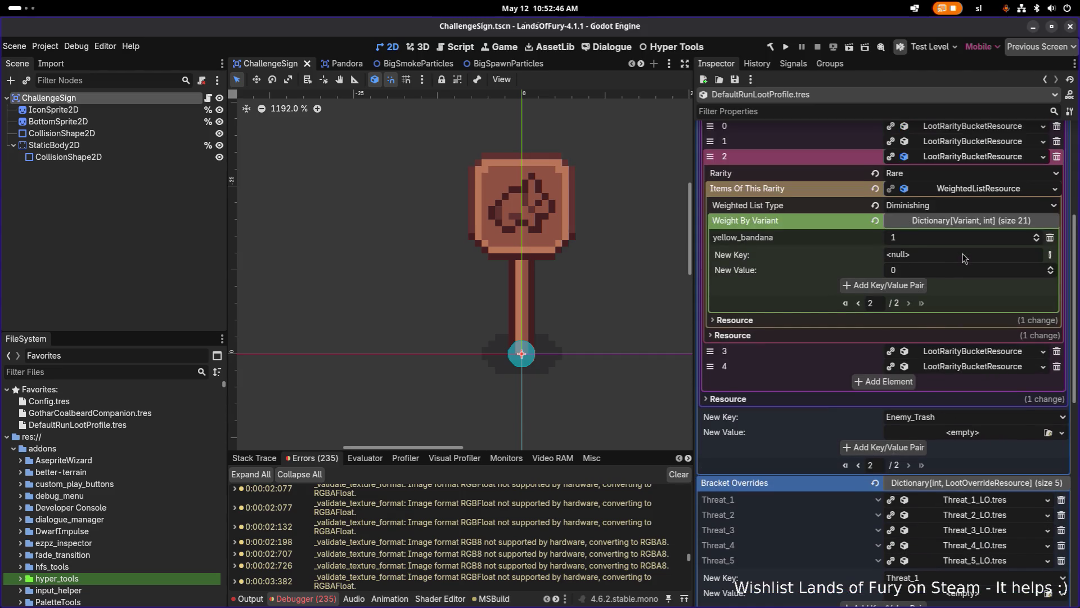
pyautogui.click(858, 303)
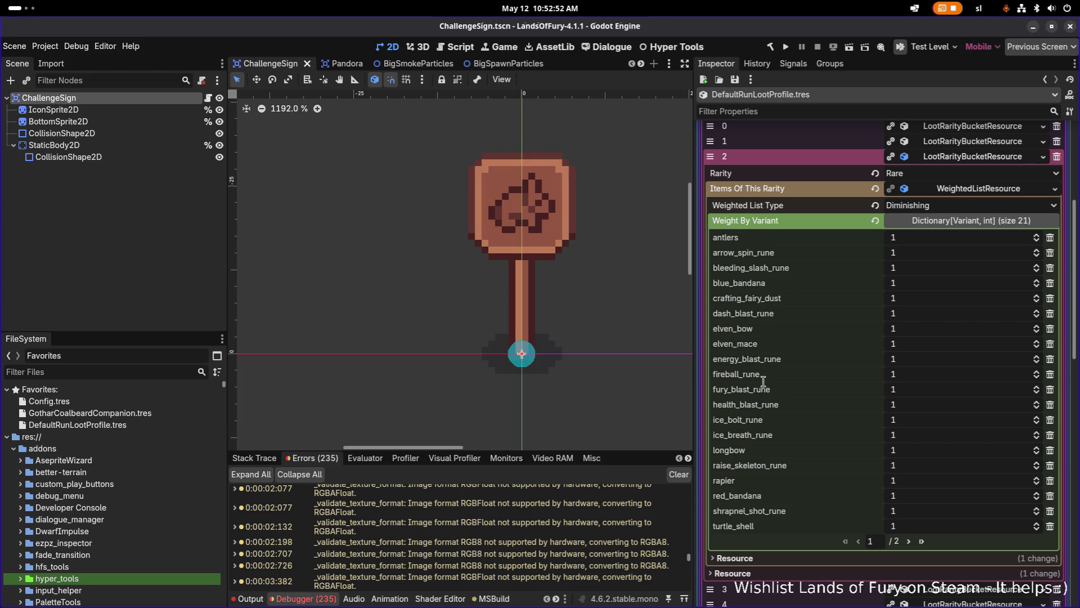
pyautogui.scroll(1, 784, 341)
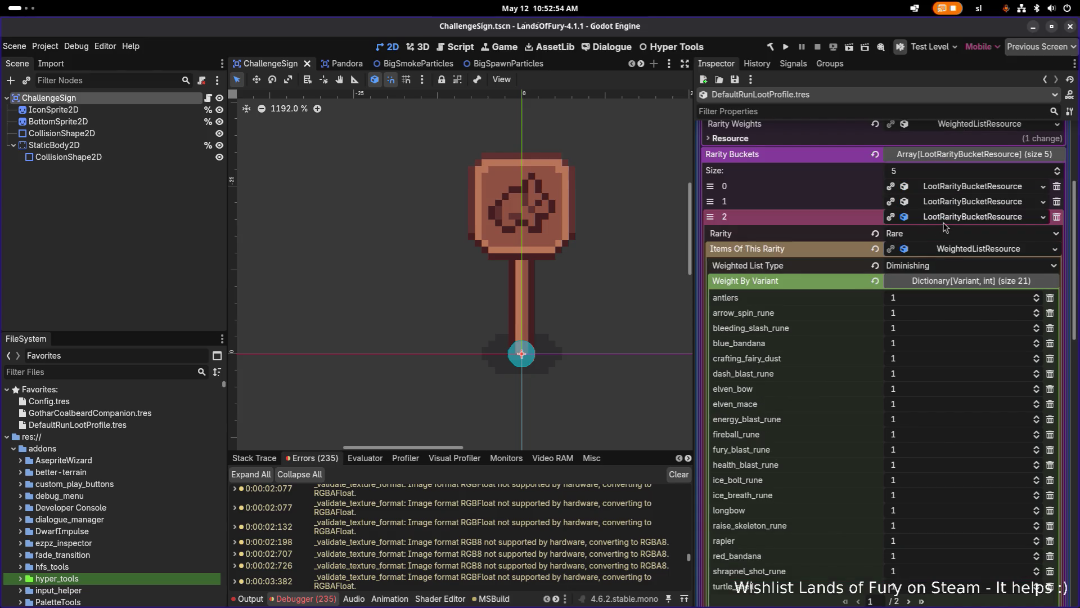
pyautogui.click(961, 204)
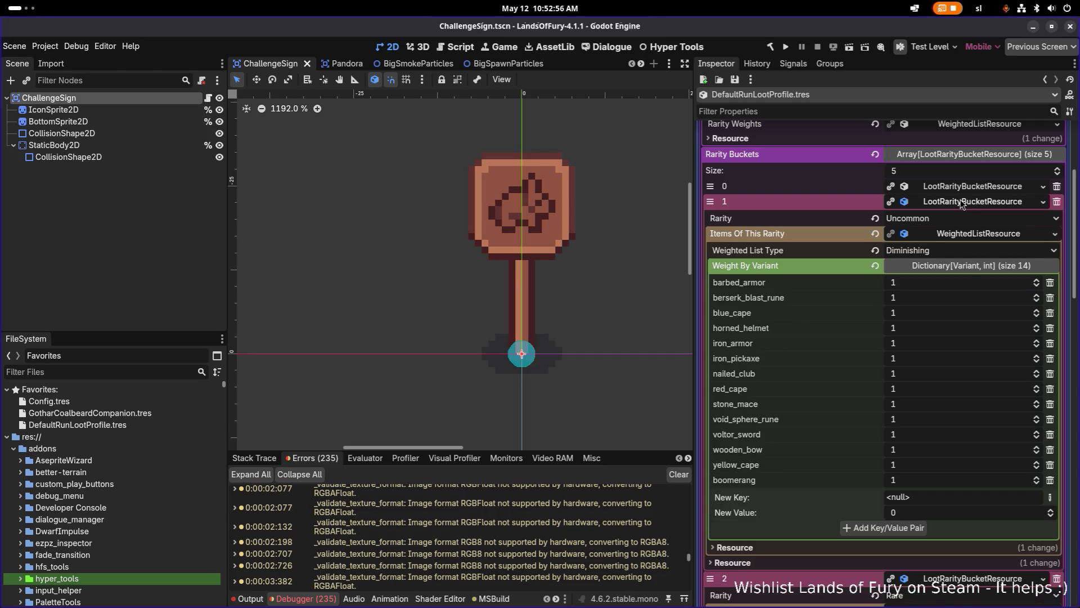
pyautogui.click(961, 203)
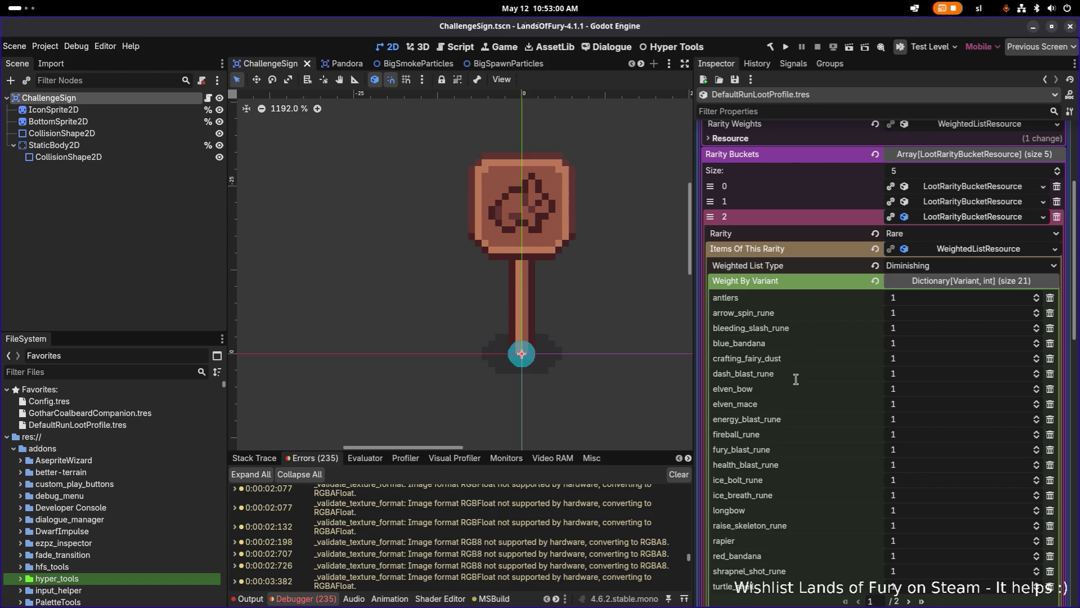
pyautogui.scroll(-2, 794, 373)
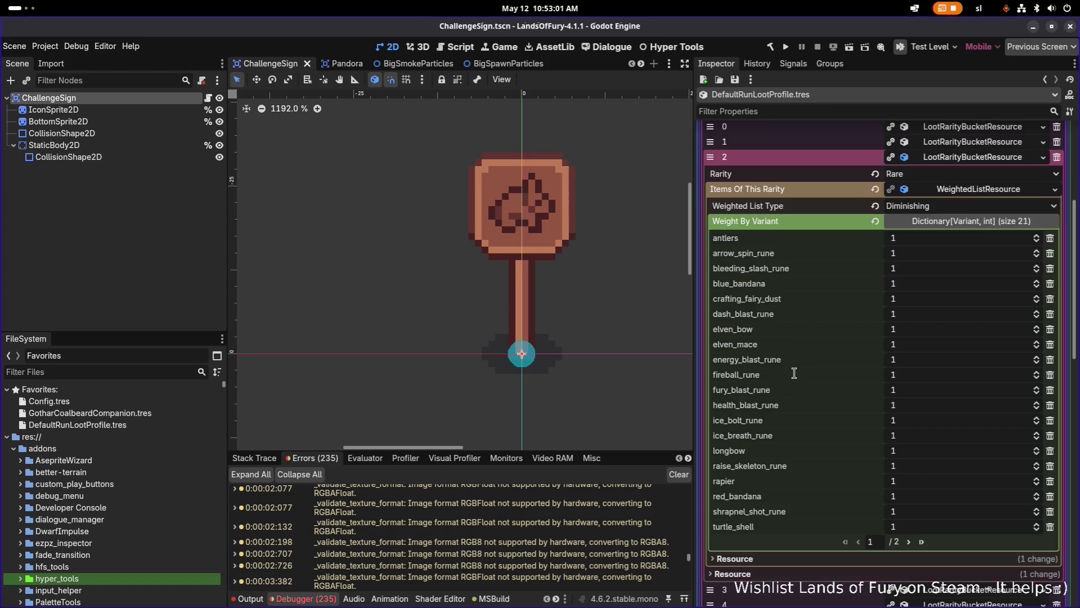
pyautogui.click(909, 543)
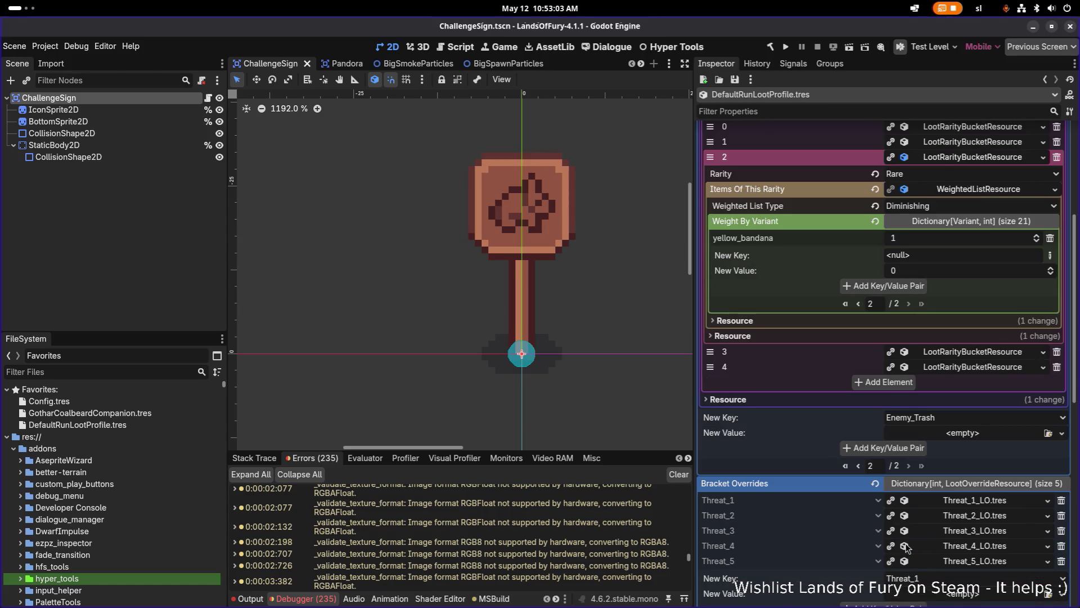
pyautogui.click(861, 307)
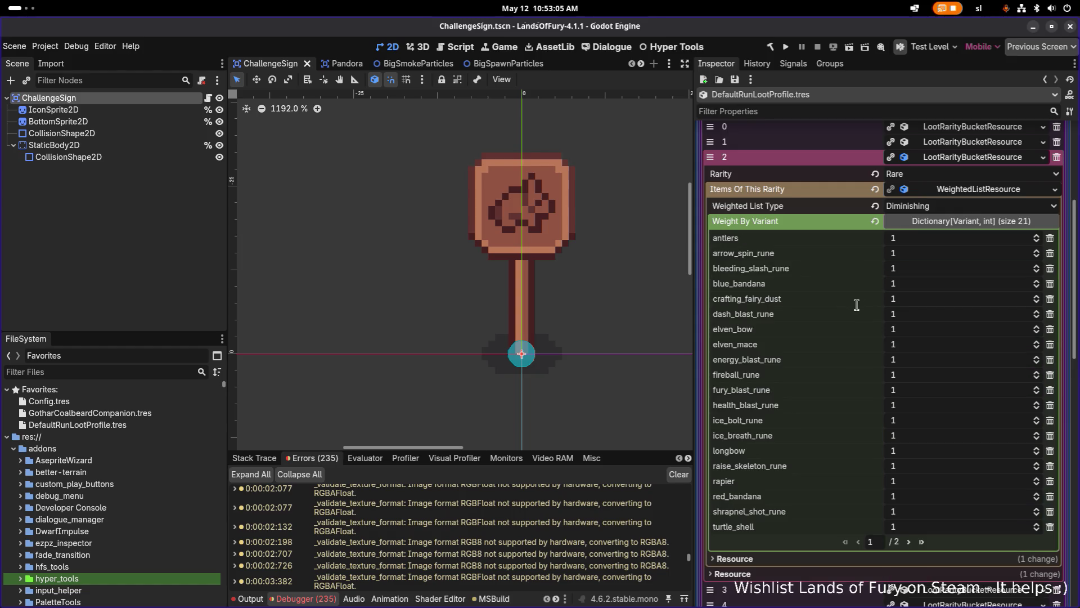
pyautogui.click(909, 541)
# Add String key glider_boomerang with weight 1 to the Rare bucket and save.
pyautogui.click(1053, 257)
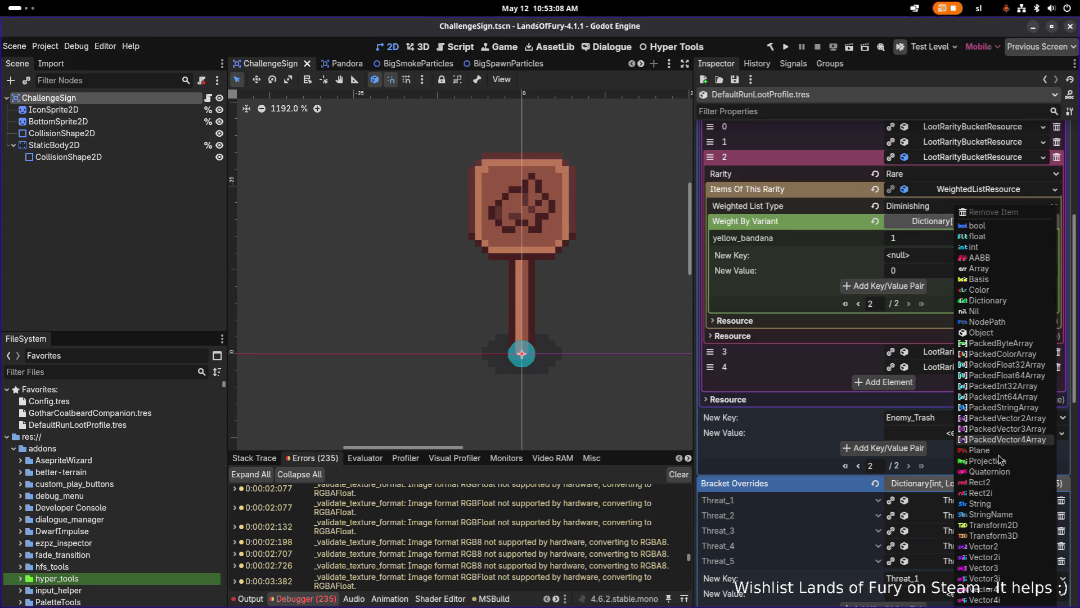
pyautogui.click(995, 503)
pyautogui.write('glider_boomerang')
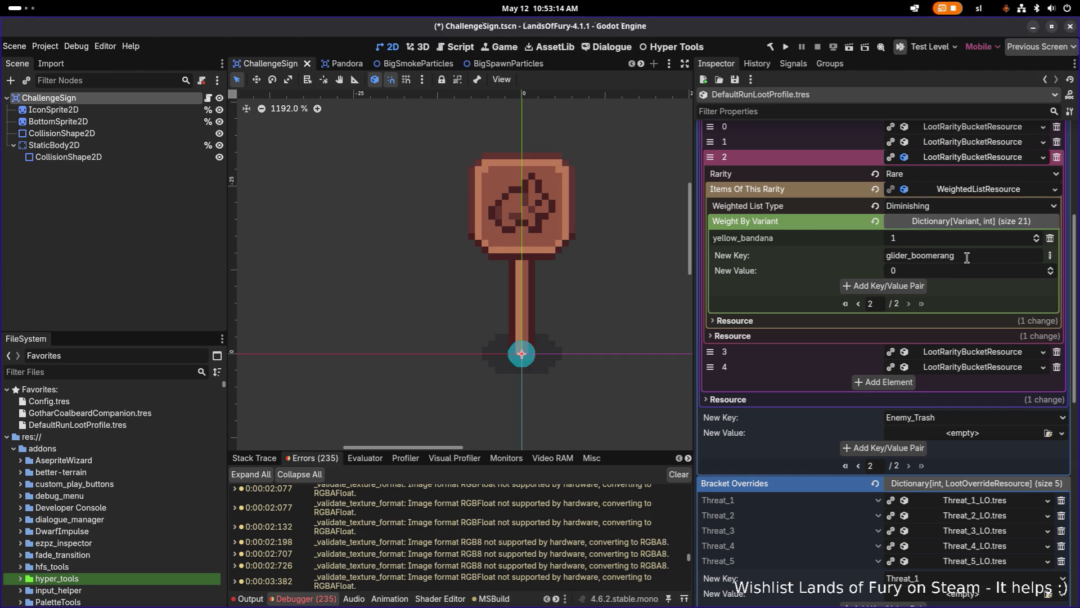
pyautogui.moveTo(959, 270); pyautogui.dragTo(965, 270)
pyautogui.click(900, 286)
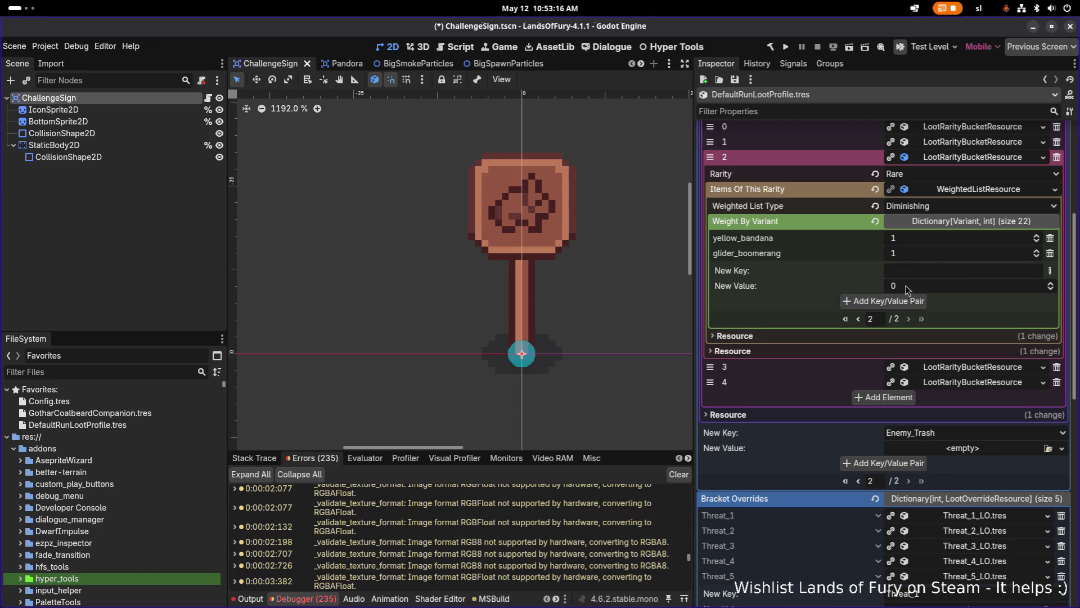
pyautogui.hotkey('ctrl', 's')
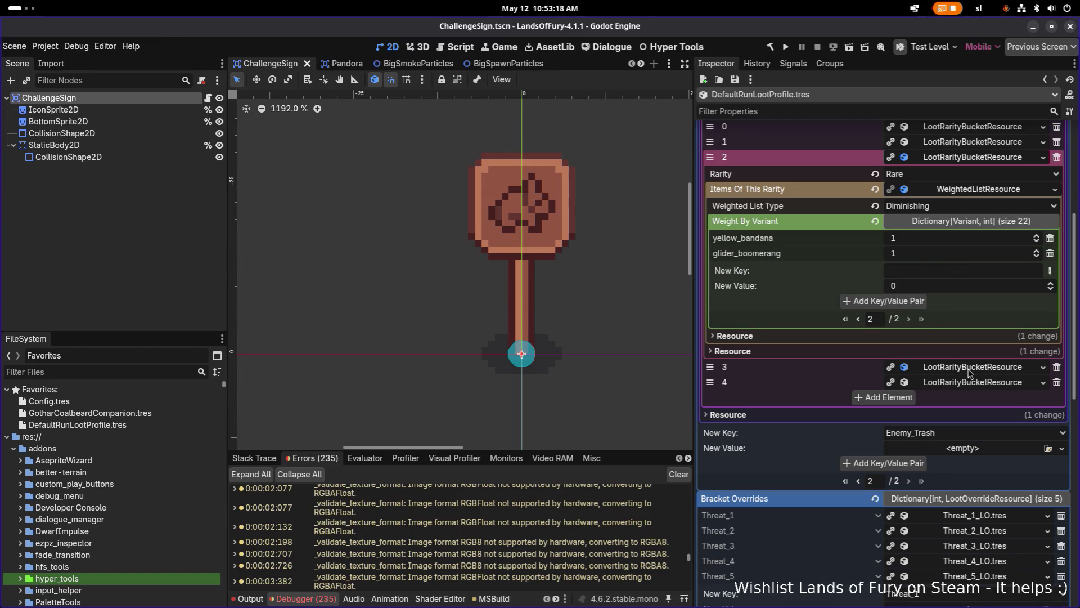
# Expand bucket 3's Epic item weights and add a String key bladed_boomerang.
pyautogui.click(969, 370)
pyautogui.click(966, 401)
pyautogui.scroll(-1, 968, 403)
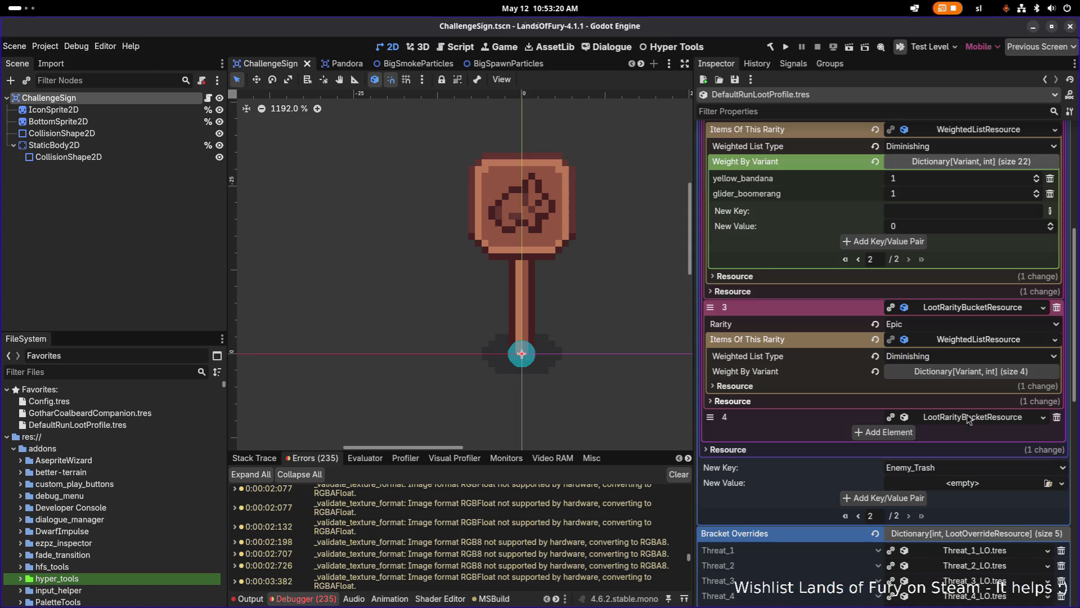
pyautogui.click(987, 374)
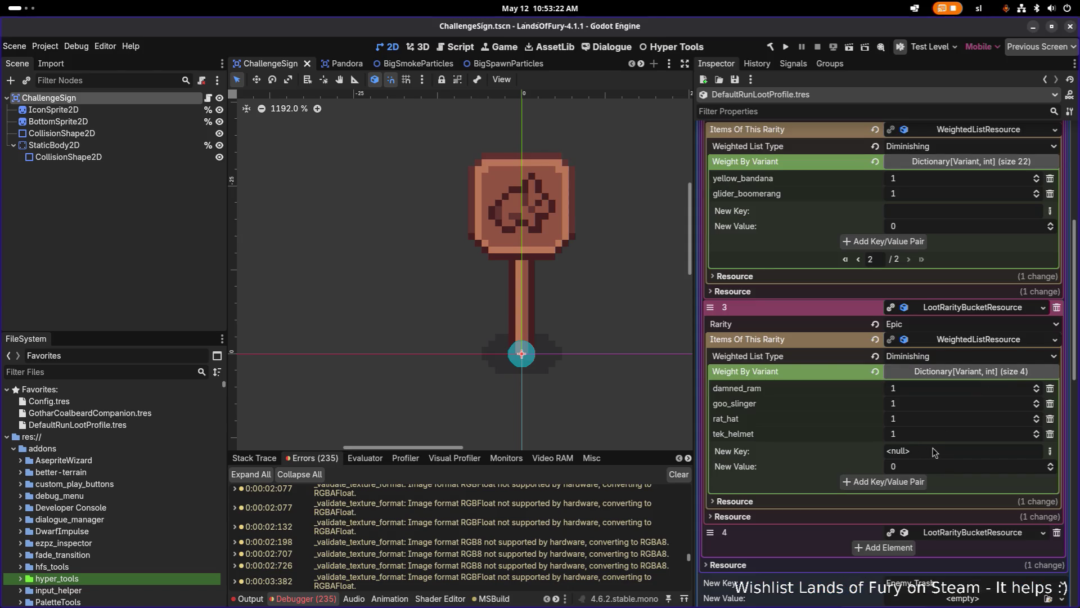
pyautogui.click(1049, 451)
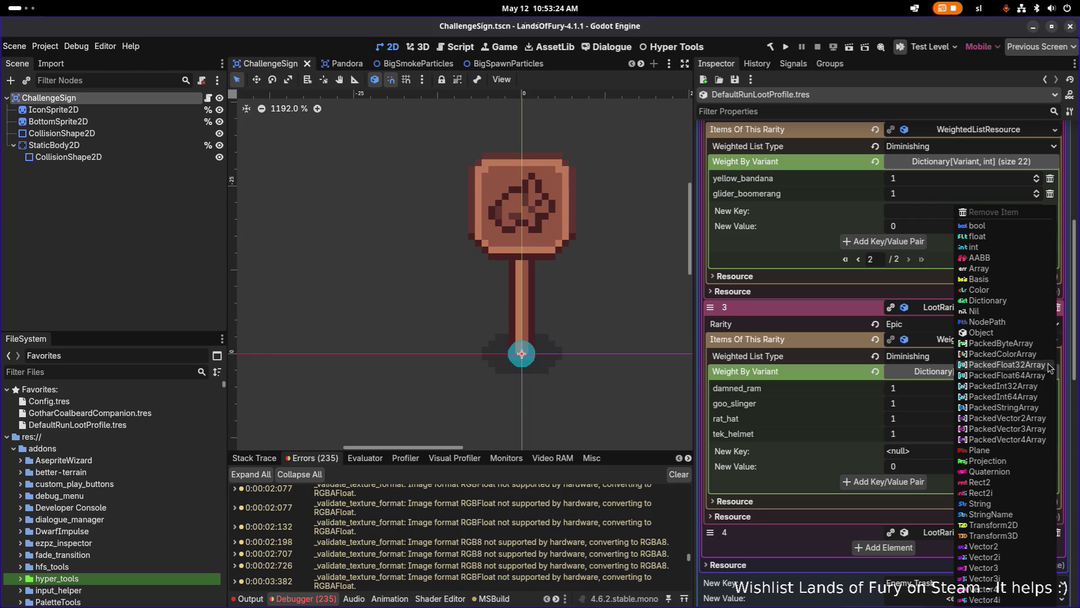
pyautogui.click(1014, 504)
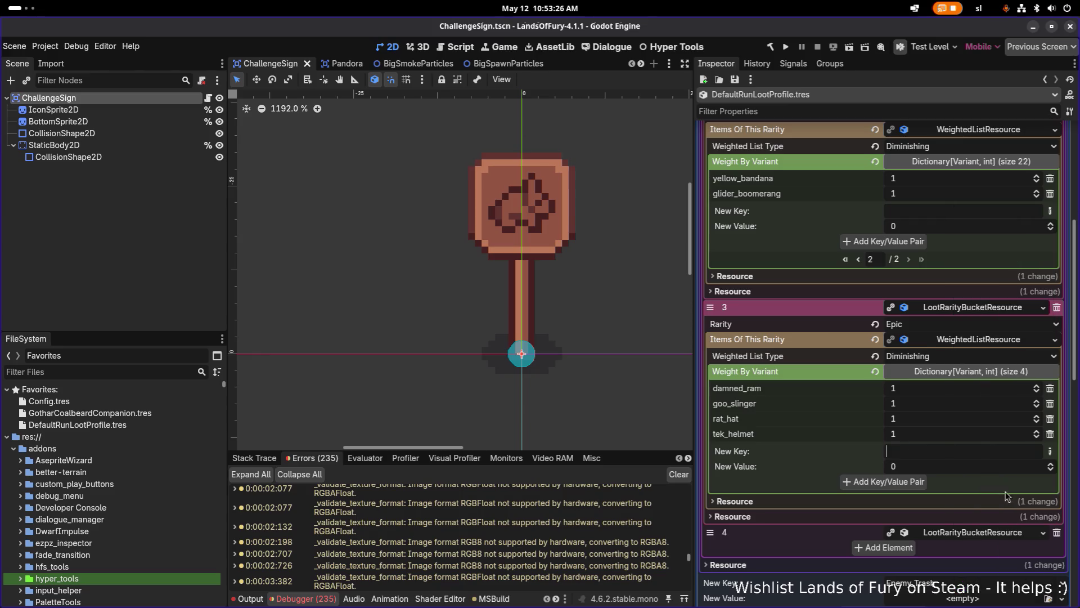
pyautogui.write('bladed_boomerang')
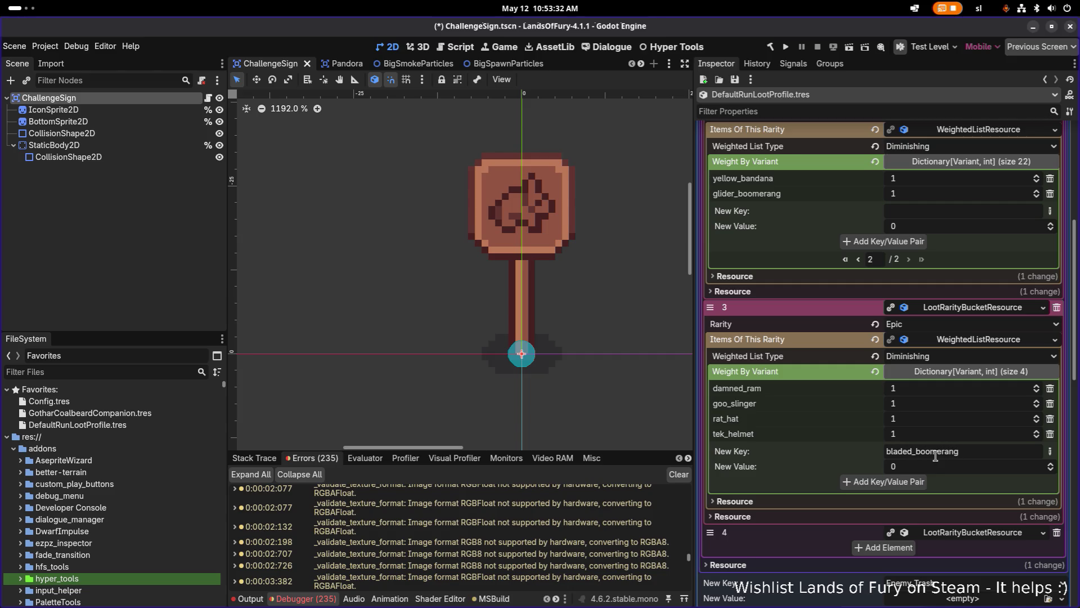
pyautogui.click(907, 483)
# Save, then view the ChallengeRoomLootSourceDefinition.tres diff side by side in VS Code.
pyautogui.hotkey('ctrl', 's')
pyautogui.hotkey('alt', 'Tab')
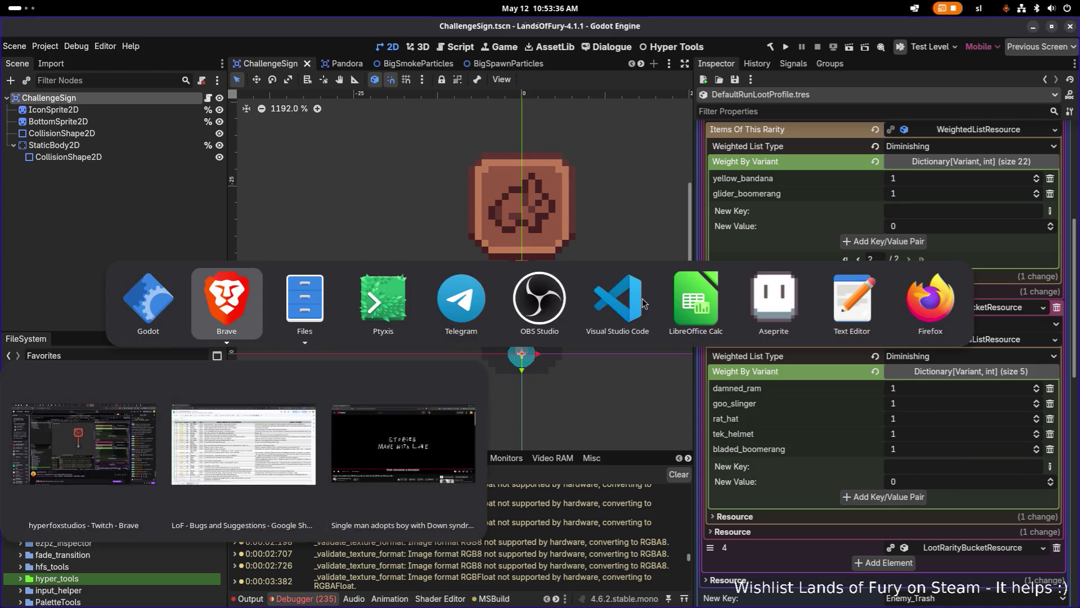
pyautogui.press('Up')
pyautogui.press('Up')
pyautogui.press('Up')
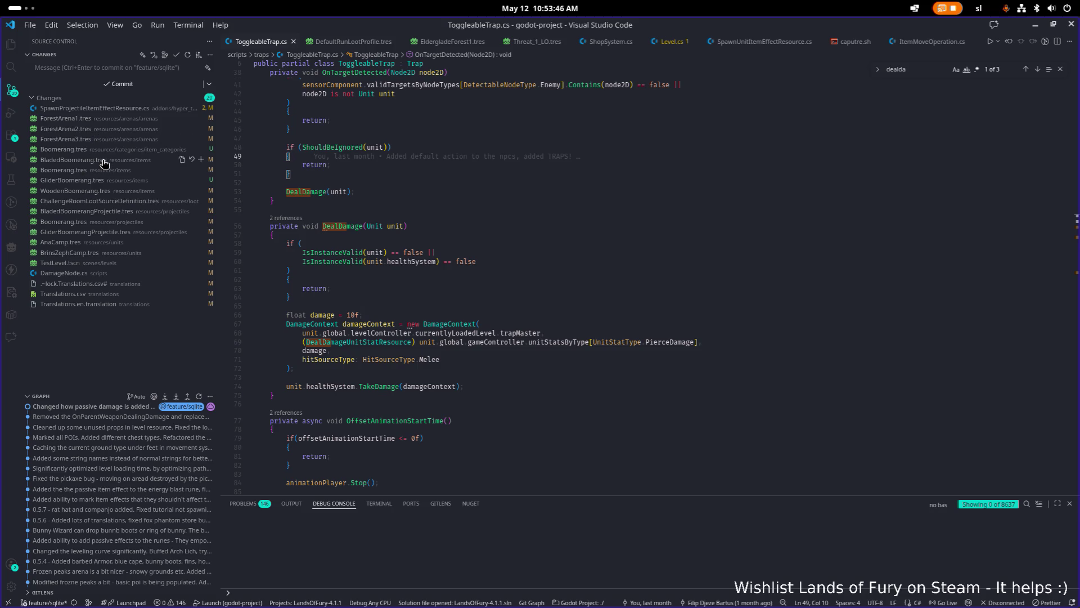
pyautogui.click(126, 201)
pyautogui.click(770, 229)
# Search the project for wooden_boomerang, boomerang and glider_boomerang from the diff.
pyautogui.doubleClick(730, 213)
pyautogui.hotkey('ctrl', 'shift', 'f')
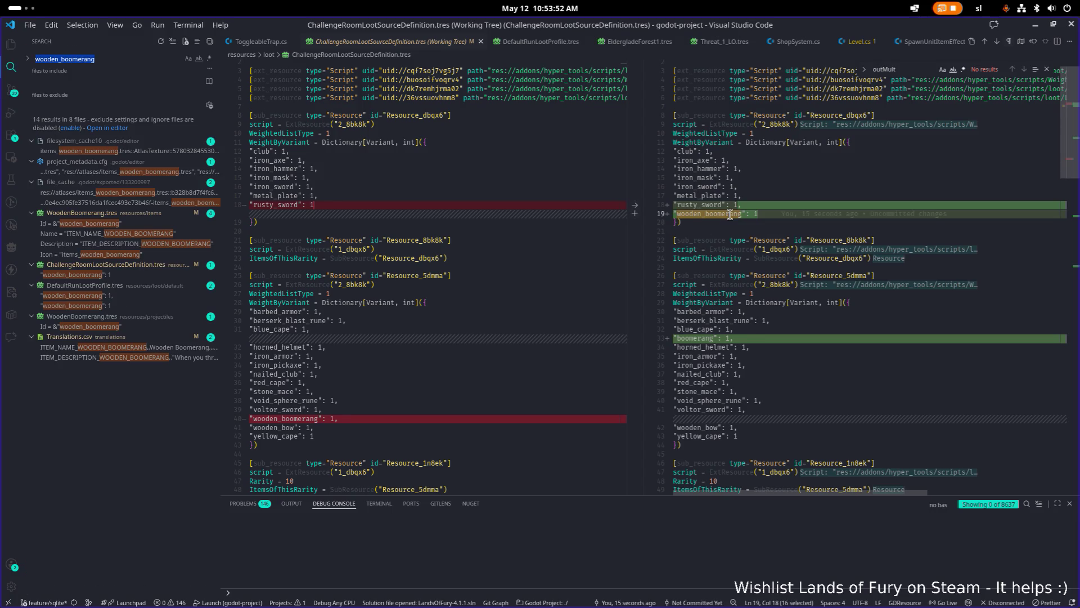
pyautogui.doubleClick(699, 337)
pyautogui.hotkey('ctrl', 'shift', 'f')
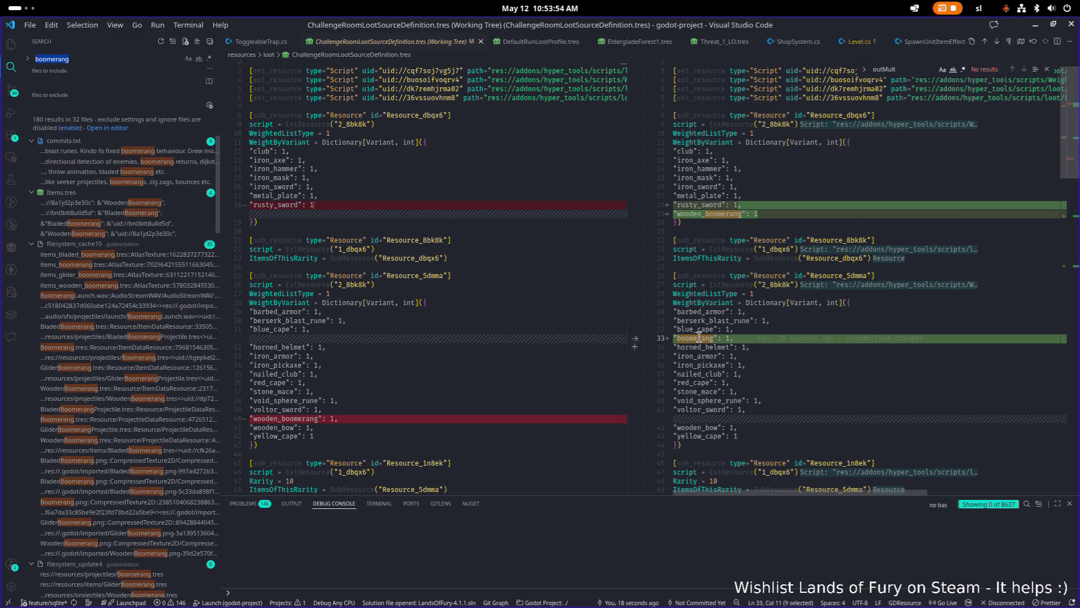
pyautogui.scroll(-10, 701, 326)
pyautogui.click(718, 295)
pyautogui.doubleClick(718, 294)
pyautogui.hotkey('ctrl', 'shift', 'f')
pyautogui.write(',')
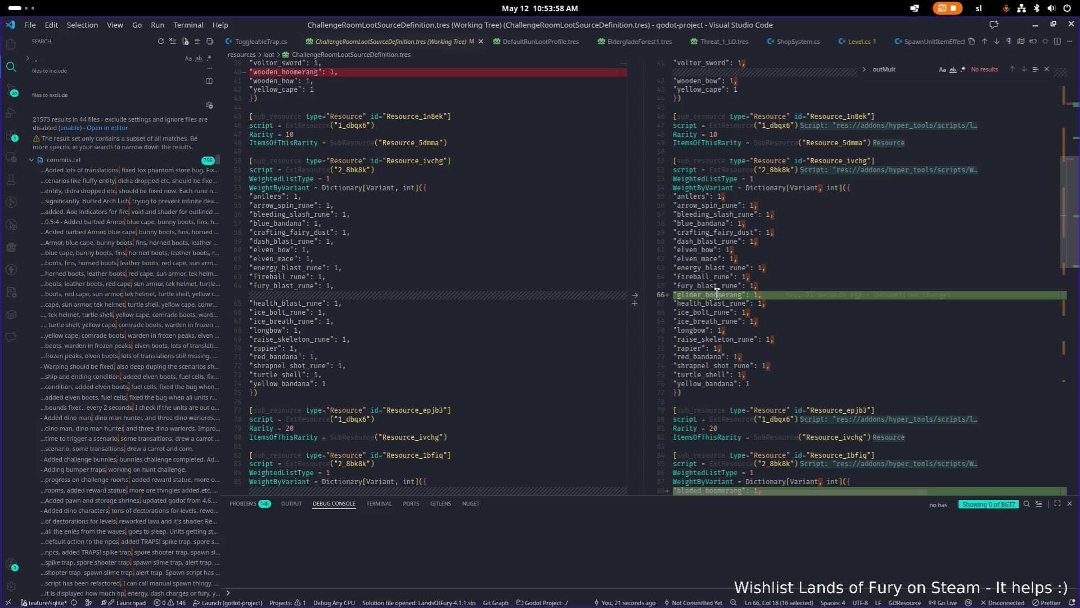
pyautogui.hotkey('ctrl', 'shift', 'f')
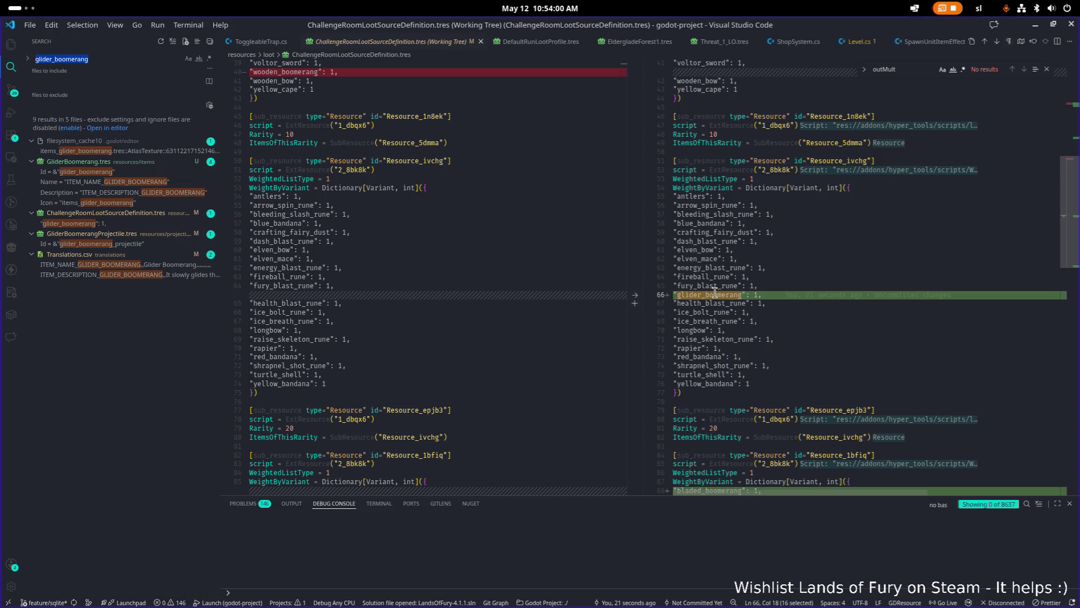
# Search the project for bladed_boomerang, then minimize VS Code to return to Godot.
pyautogui.scroll(-3, 781, 331)
pyautogui.doubleClick(721, 416)
pyautogui.hotkey('ctrl', 'shift', 'f')
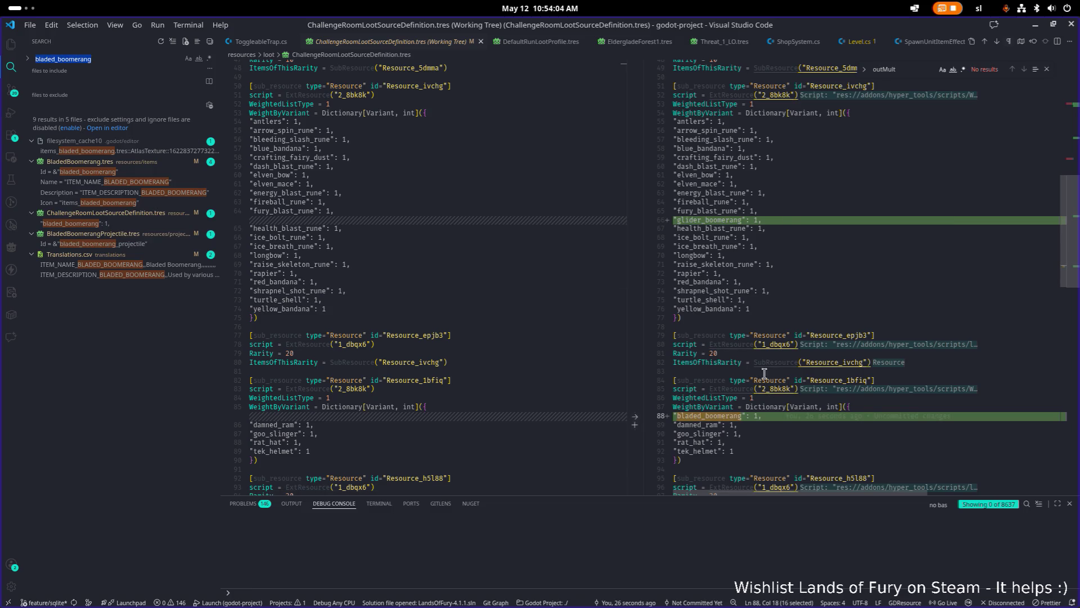
pyautogui.scroll(-10, 820, 279)
pyautogui.click(819, 276)
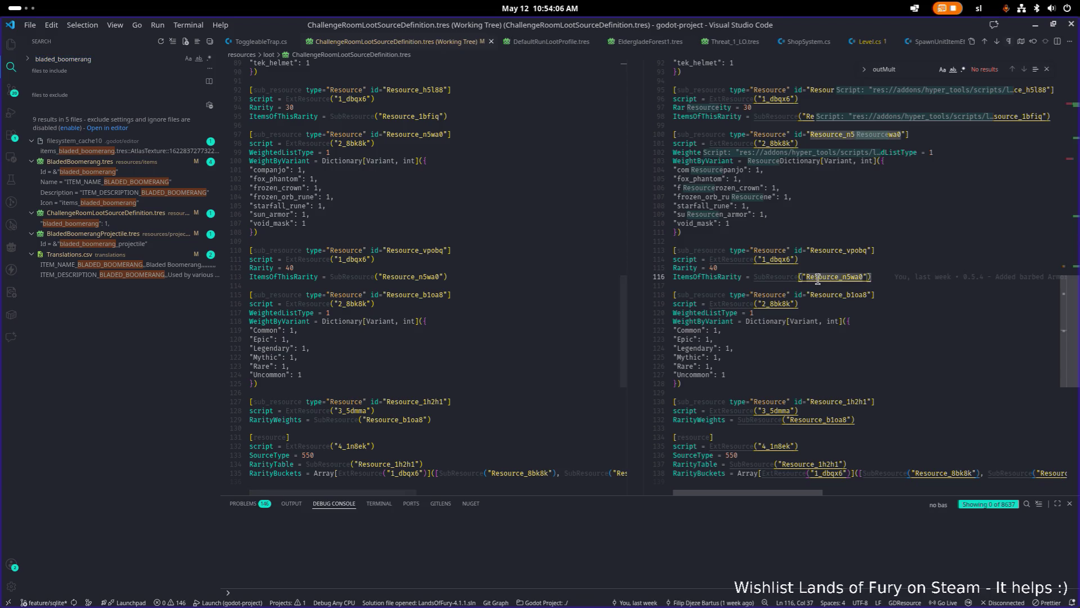
pyautogui.click(1036, 30)
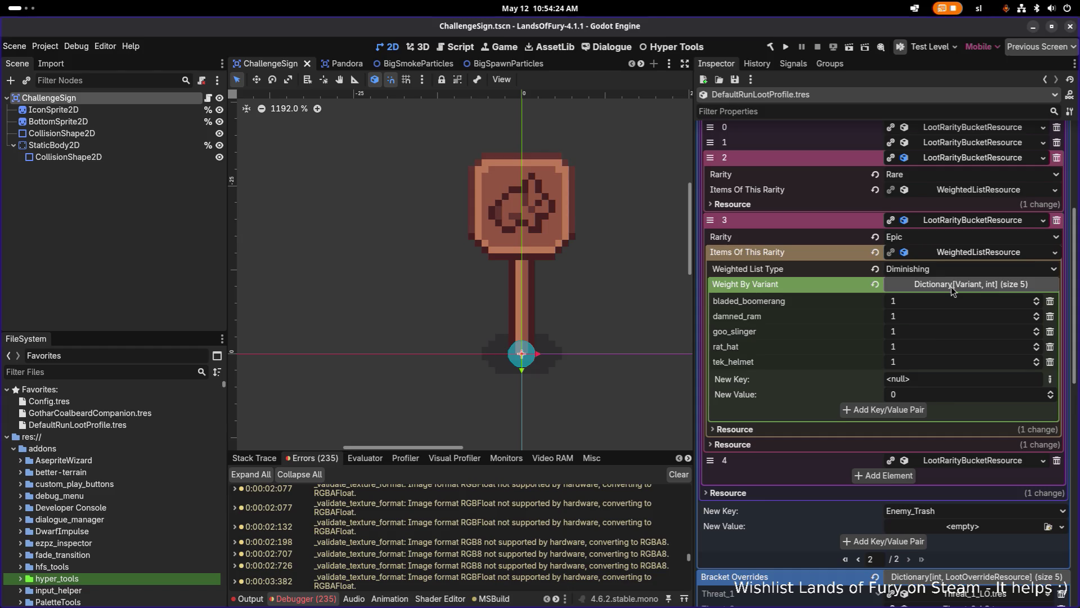
pyautogui.hotkey('alt', 'Tab')
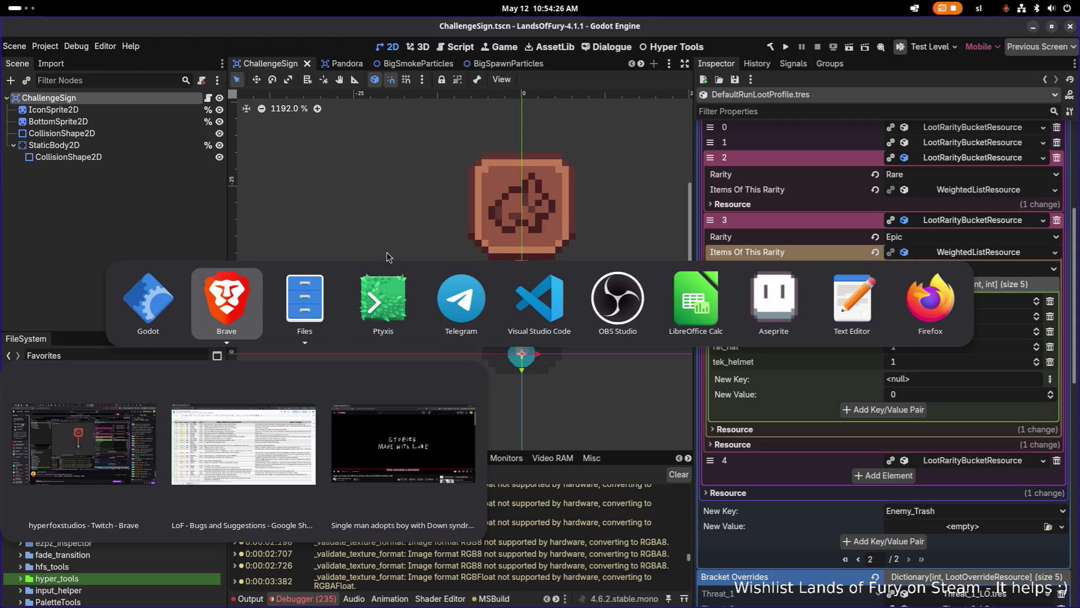
pyautogui.press('Escape')
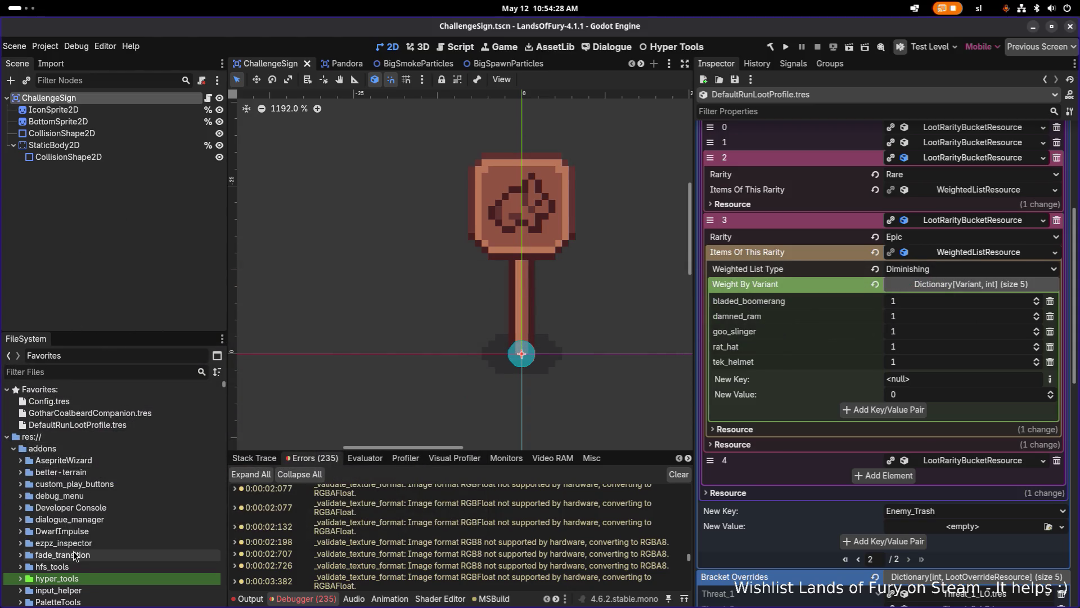
pyautogui.scroll(-5, 72, 548)
pyautogui.scroll(-2, 103, 466)
pyautogui.hotkey('alt', 'Tab')
pyautogui.click(561, 325)
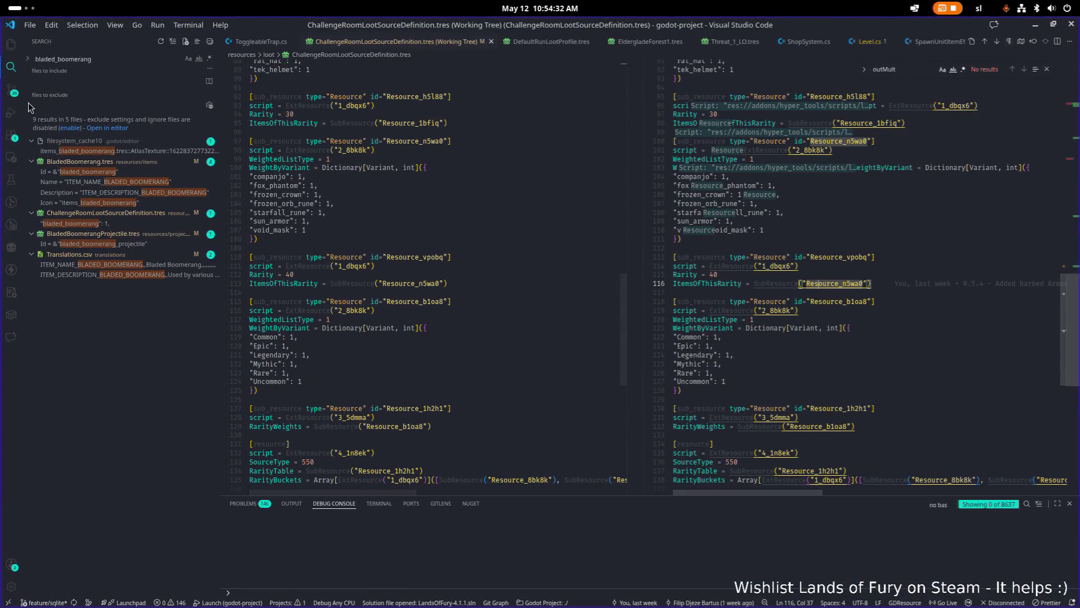
# Show VS Code's Source Control pending changes and commit Graph, then return to Godot.
pyautogui.click(11, 88)
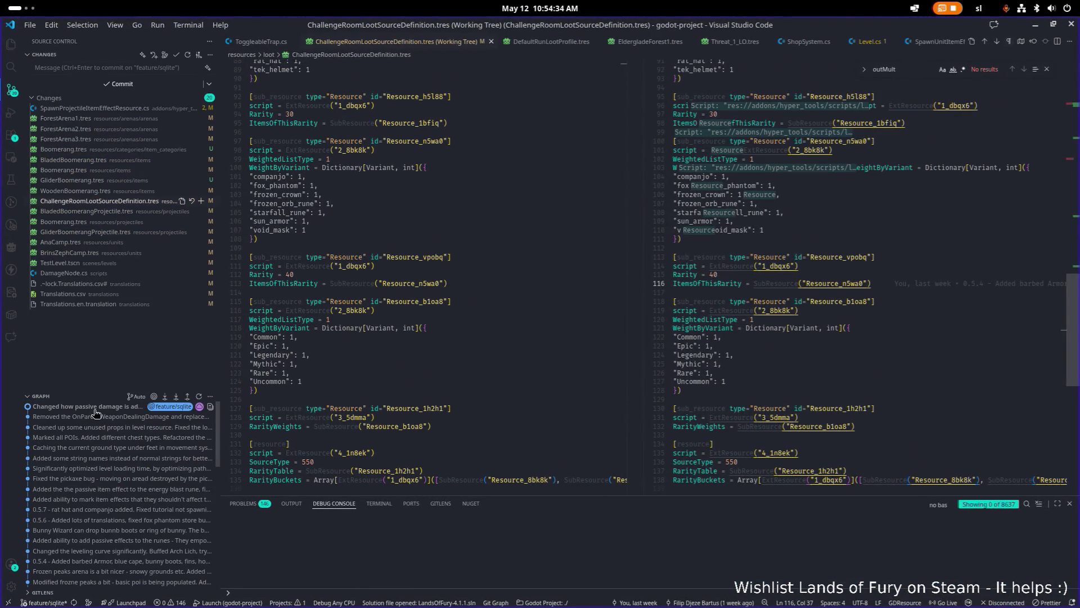
pyautogui.moveTo(96, 412)
pyautogui.moveTo(88, 440)
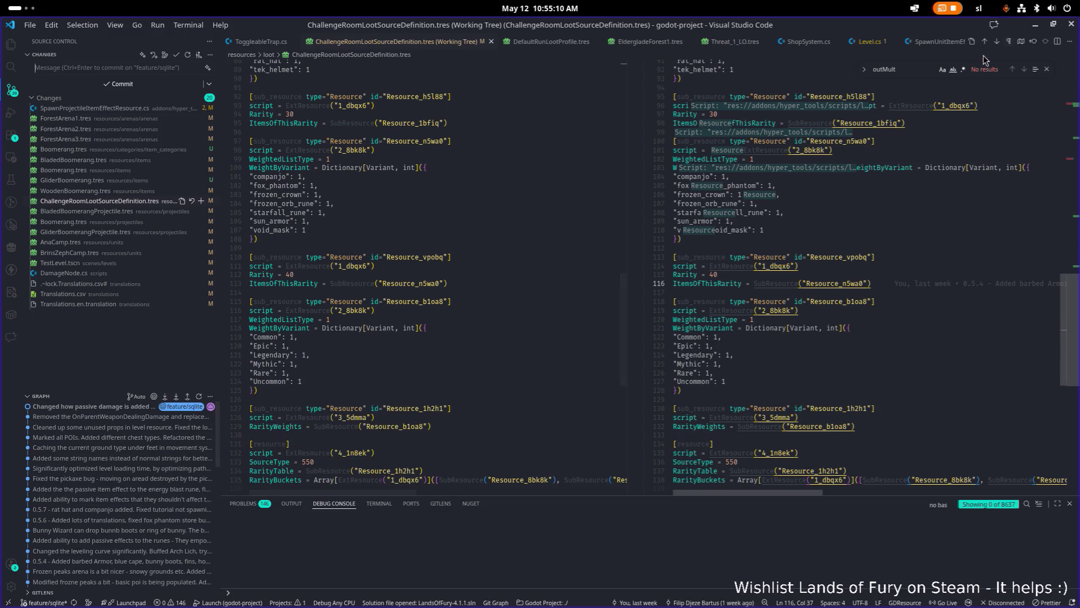
pyautogui.click(1036, 27)
# Filter the FileSystem by 'items' and select the example Items folder.
pyautogui.click(102, 372)
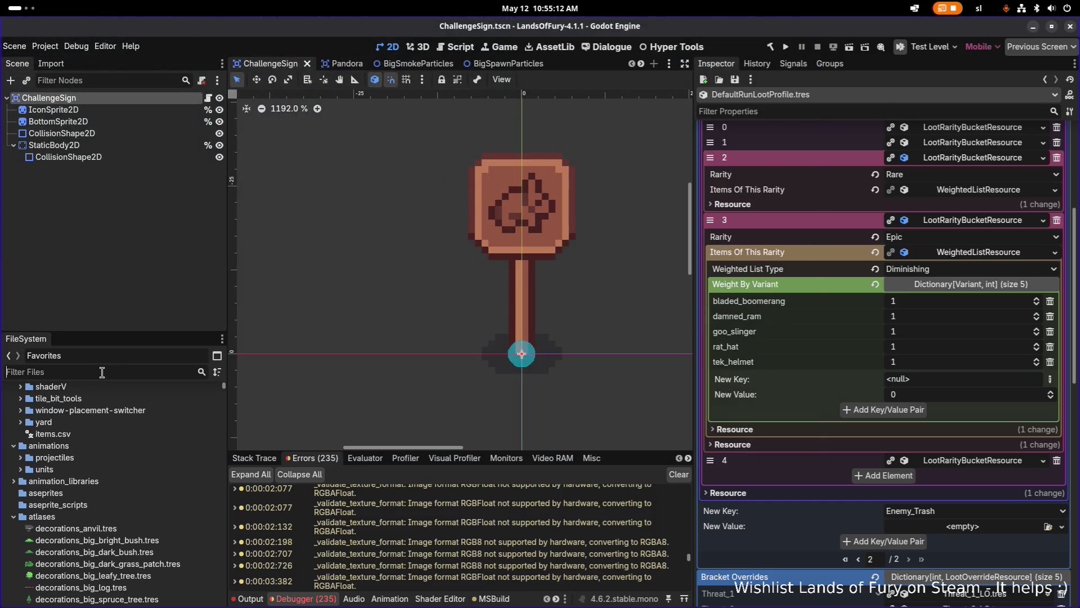
pyautogui.write('itme')
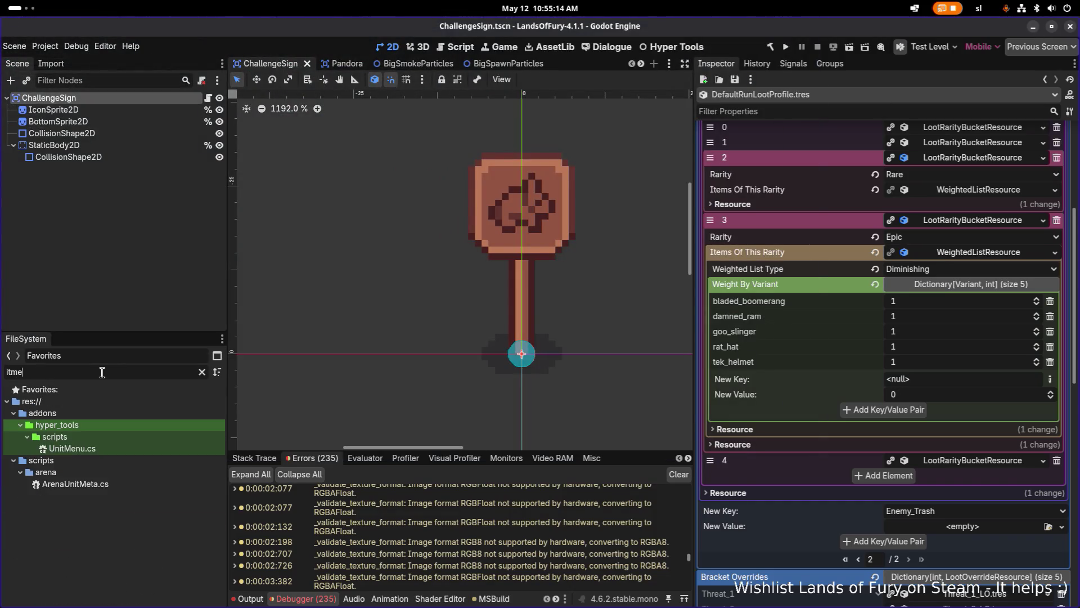
pyautogui.press('BackSpace')
pyautogui.press('BackSpace')
pyautogui.write('ems')
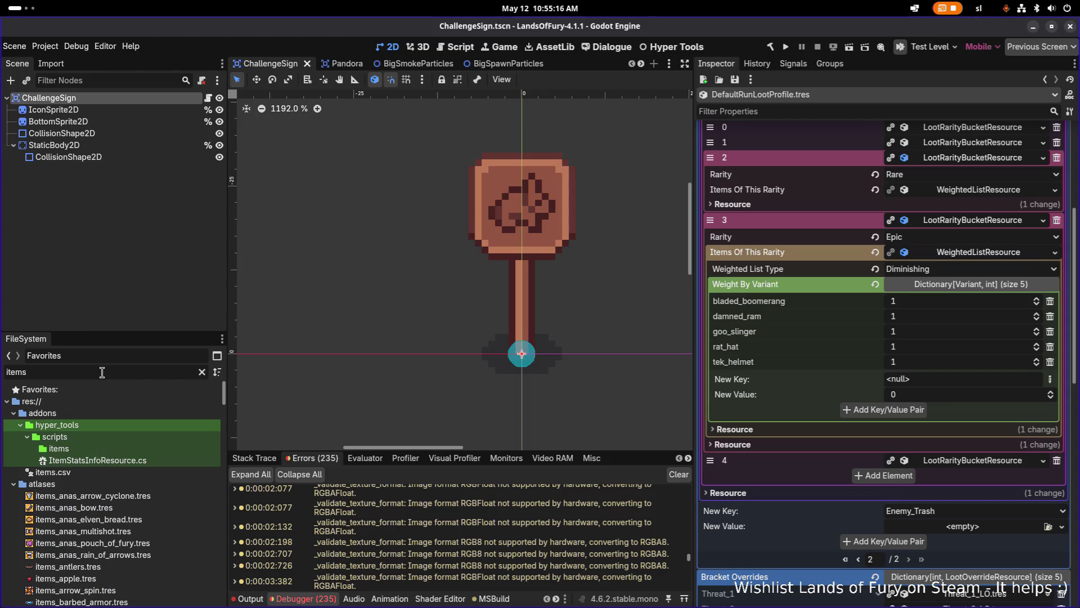
pyautogui.scroll(-15, 98, 421)
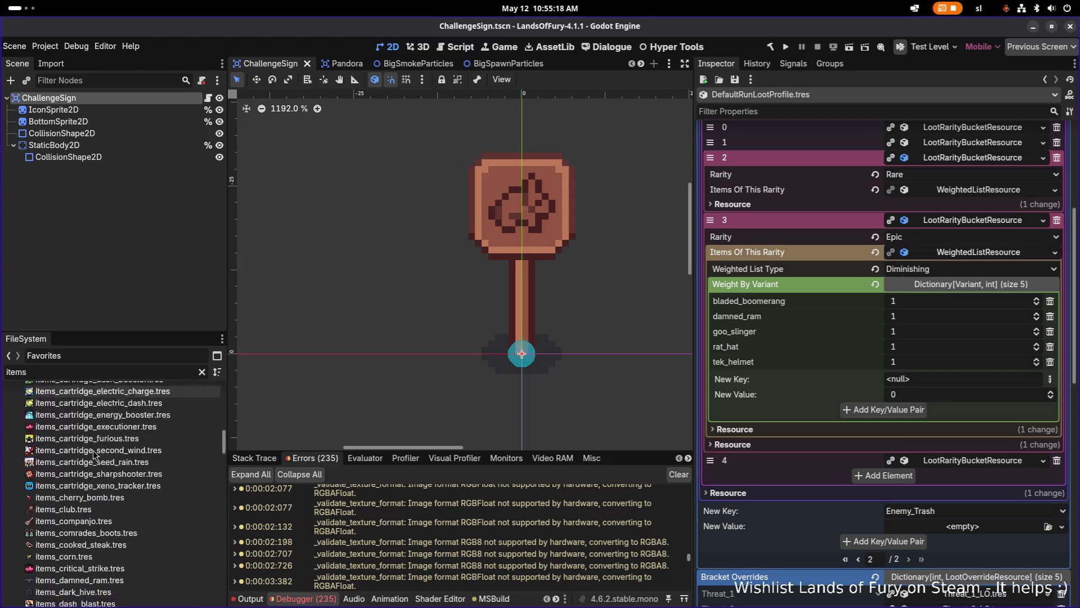
pyautogui.scroll(-10, 93, 450)
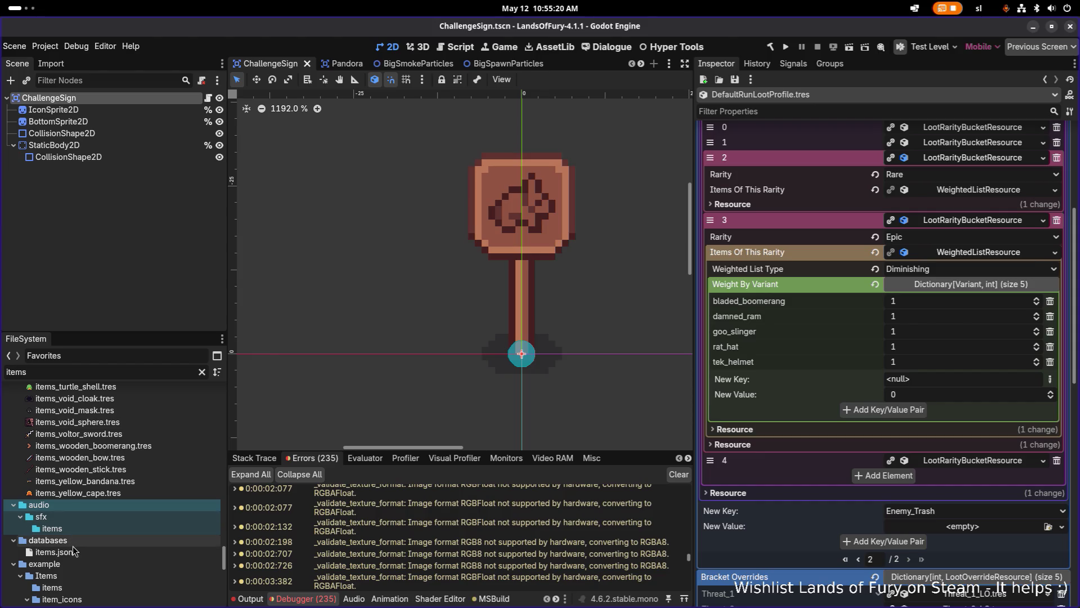
pyautogui.click(62, 574)
pyautogui.scroll(-3, 80, 536)
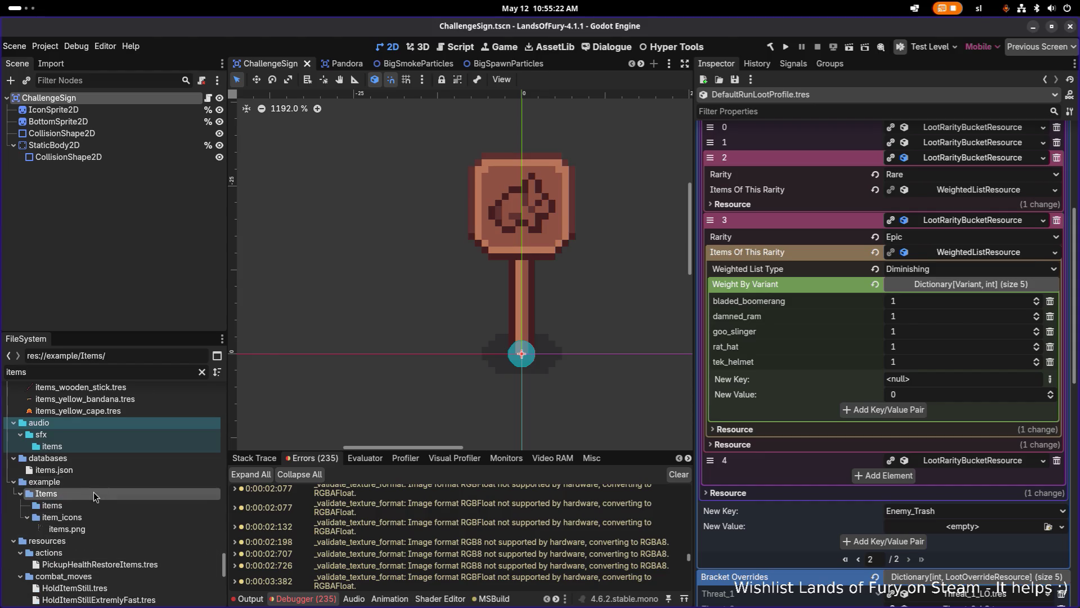
pyautogui.scroll(-3, 94, 491)
pyautogui.scroll(4, 91, 494)
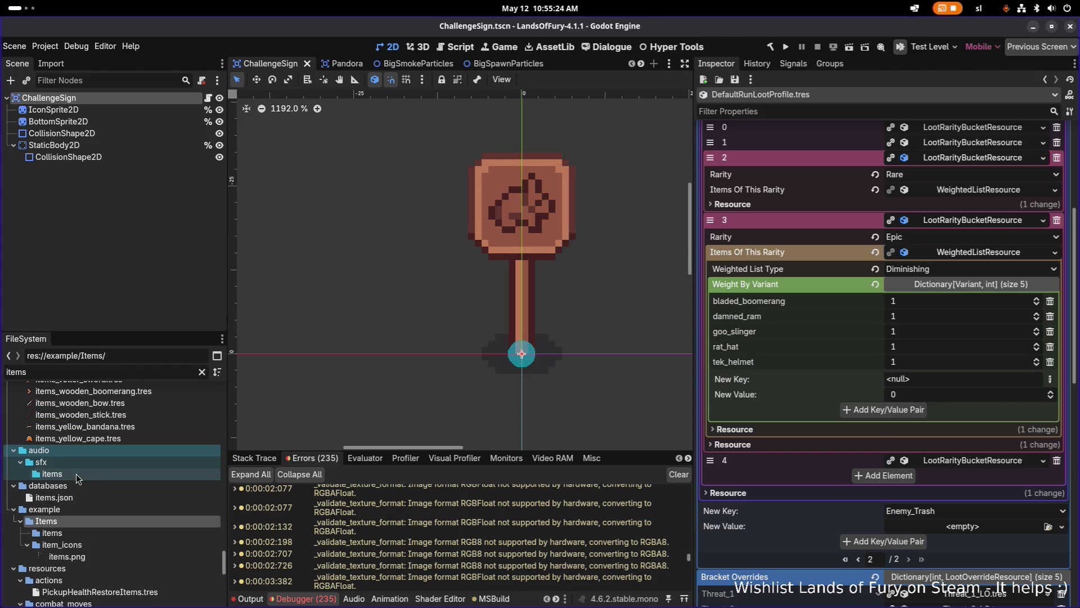
# Select the audio sfx items folder and the items.json database file.
pyautogui.click(76, 474)
pyautogui.click(79, 496)
pyautogui.scroll(-3, 86, 501)
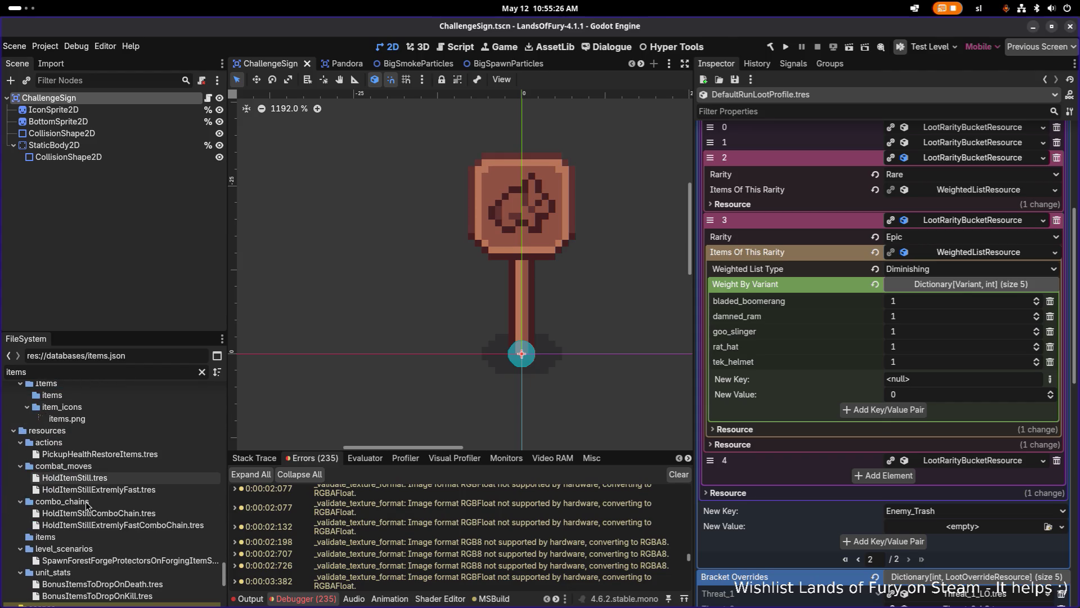
pyautogui.scroll(-5, 85, 501)
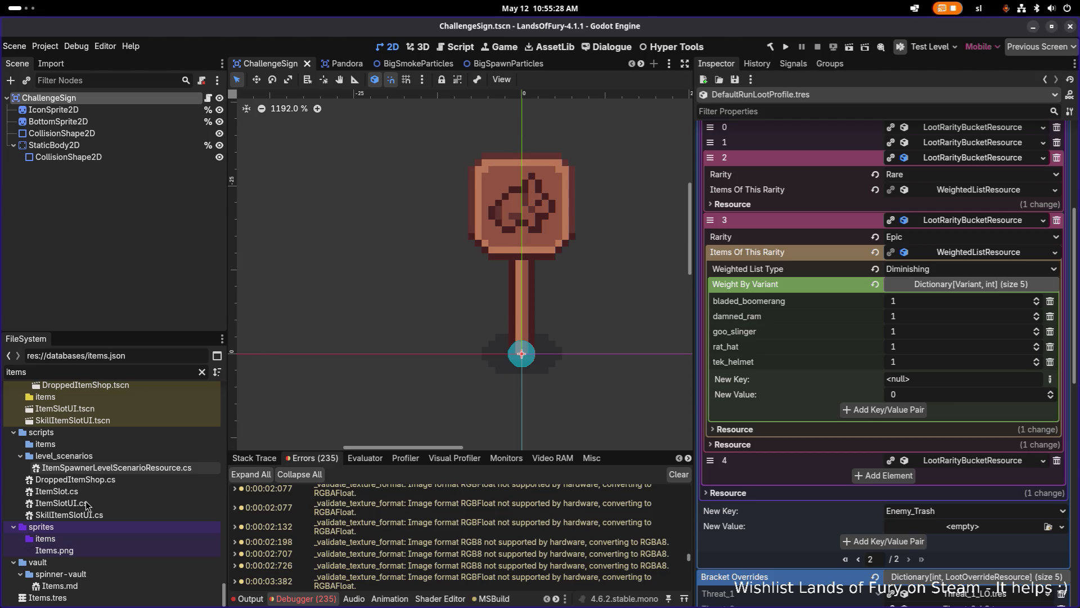
pyautogui.scroll(10, 91, 510)
pyautogui.scroll(10, 92, 509)
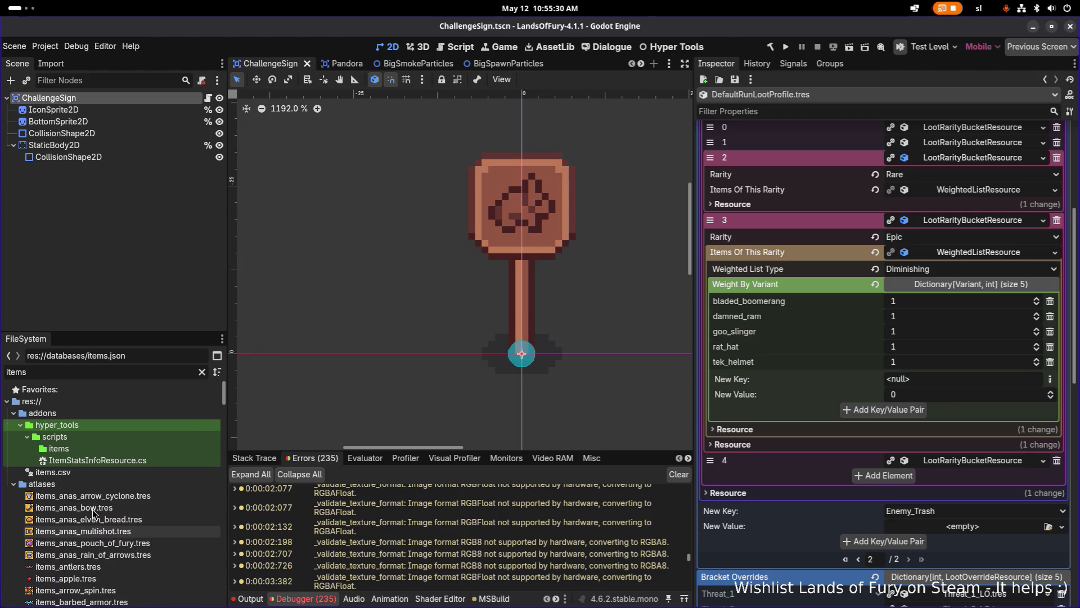
# Collapse the audio, databases, example, actions and other folders, then select res://resources/items/.
pyautogui.click(15, 470)
pyautogui.click(14, 470)
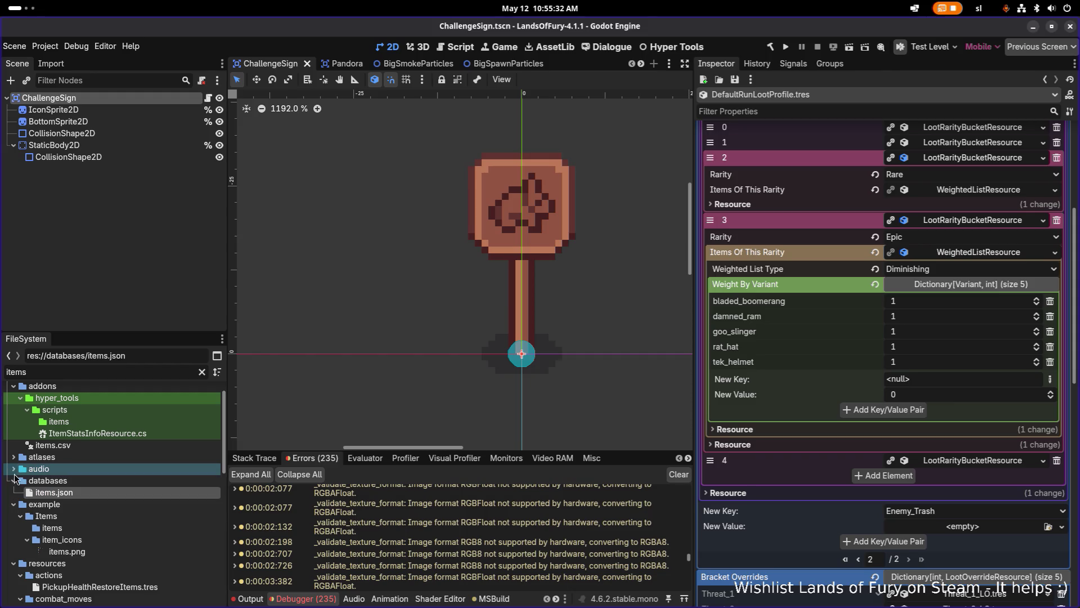
pyautogui.click(13, 481)
pyautogui.click(14, 492)
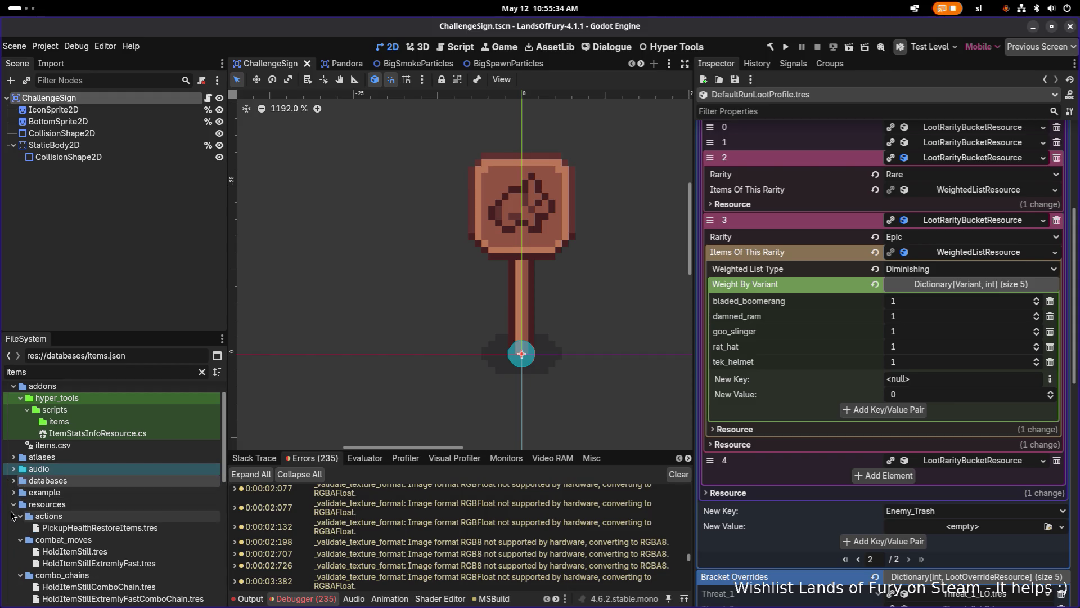
pyautogui.click(20, 516)
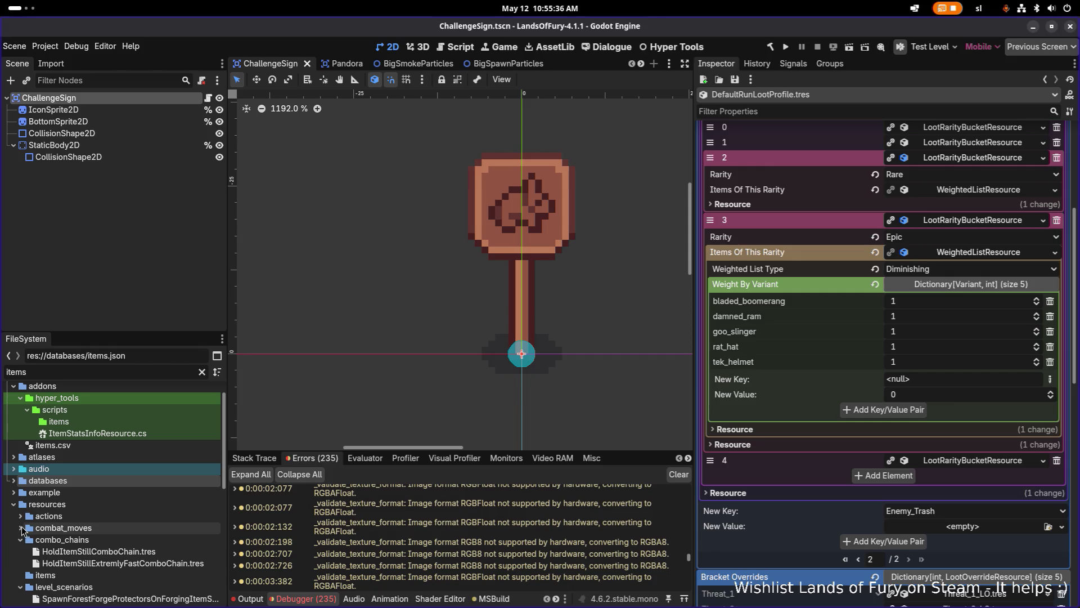
pyautogui.click(20, 528)
pyautogui.scroll(-2, 23, 529)
pyautogui.click(20, 485)
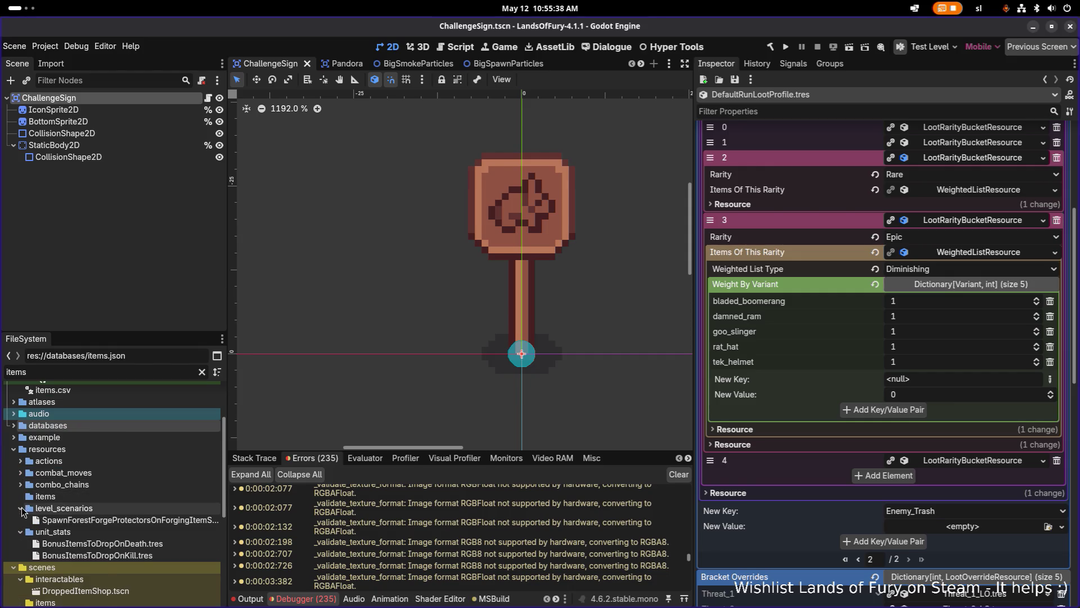
pyautogui.click(23, 508)
pyautogui.click(34, 496)
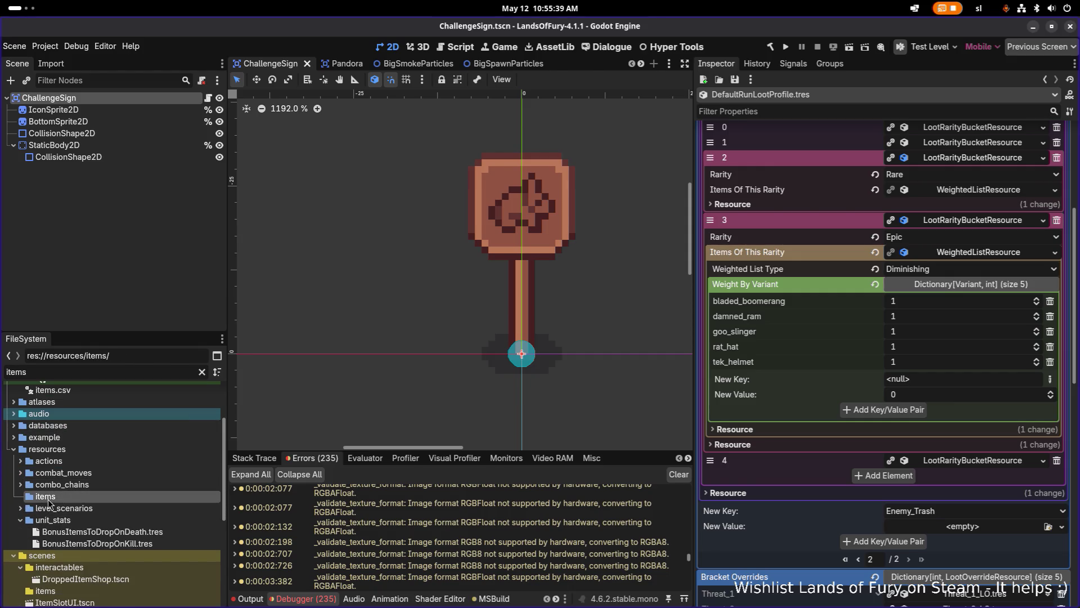
# Clear the file filter and scroll through the full project tree.
pyautogui.click(200, 371)
pyautogui.scroll(-5, 155, 443)
pyautogui.scroll(-2, 156, 444)
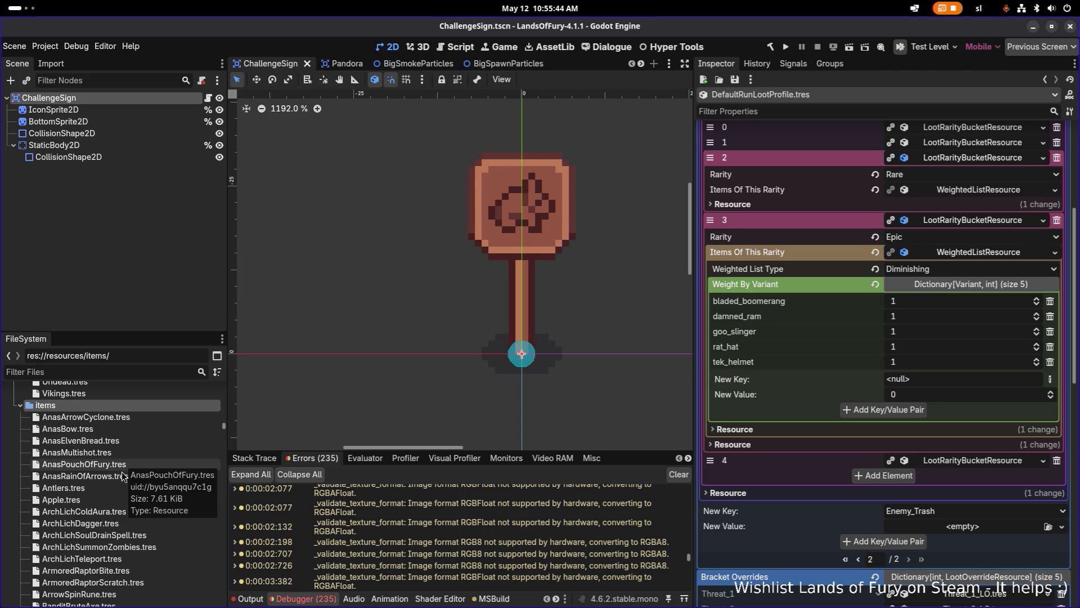
pyautogui.scroll(-2, 120, 487)
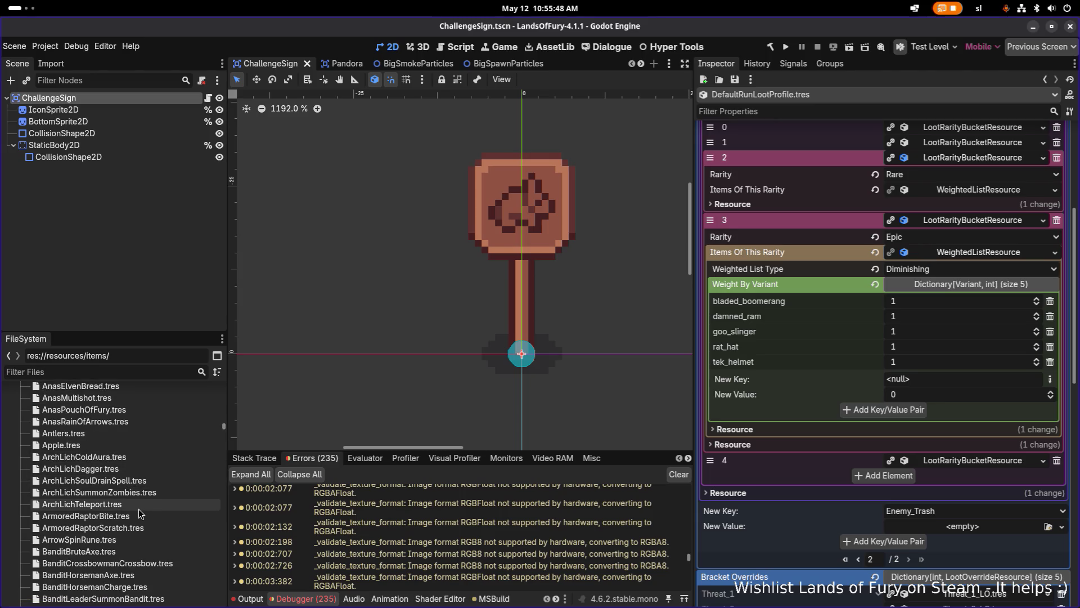
pyautogui.scroll(-1, 138, 509)
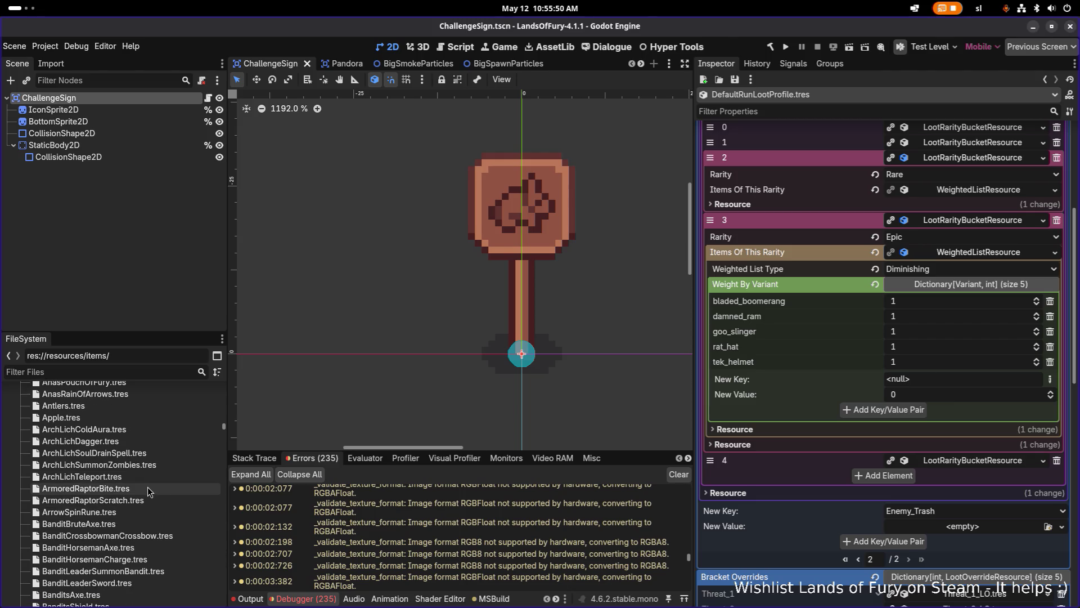
pyautogui.scroll(-2, 147, 489)
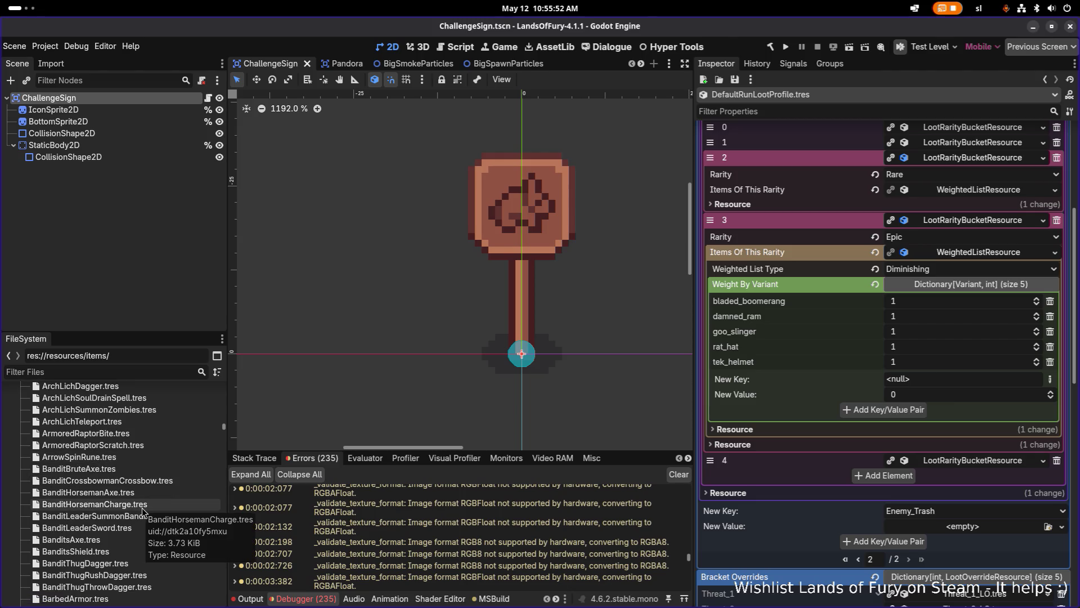
pyautogui.scroll(-2, 135, 522)
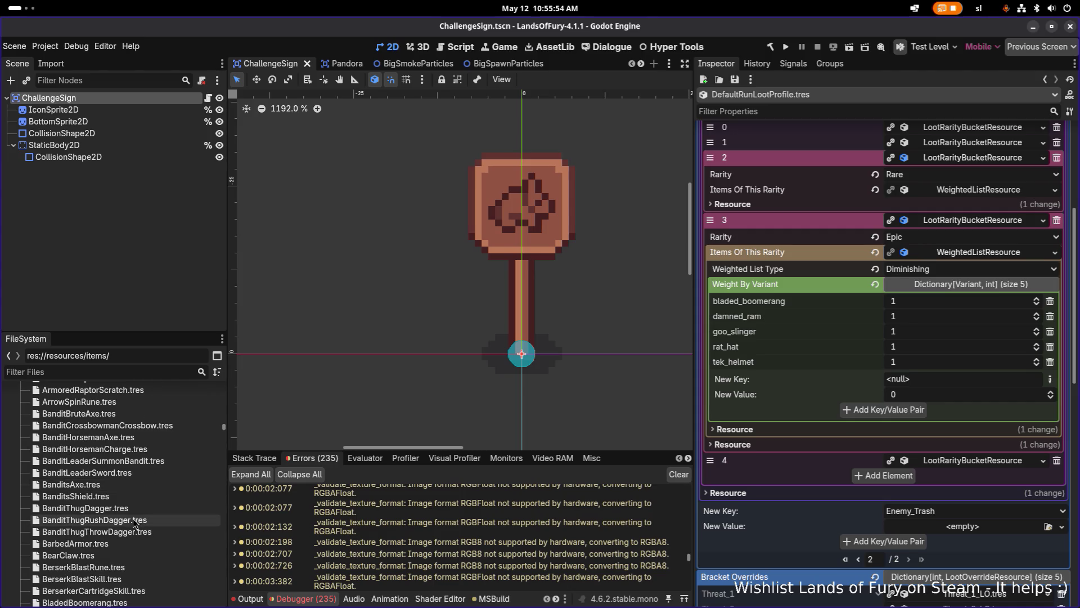
pyautogui.scroll(-1, 133, 521)
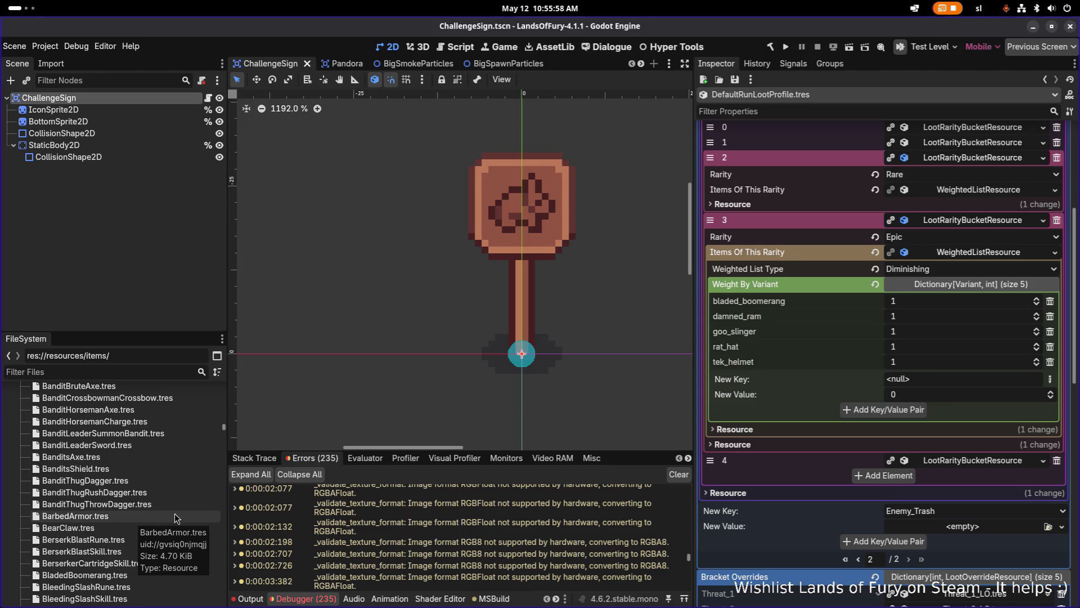
# Switch to Aseprite showing the itemsonly.aseprite sprite sheet.
pyautogui.hotkey('alt', 'Tab')
pyautogui.click(782, 312)
pyautogui.scroll(-3, 782, 313)
# Zoom into the weapon rows of itemsonly.aseprite, then minimize Aseprite to reveal Godot.
pyautogui.moveTo(529, 278); pyautogui.dragTo(439, 366)
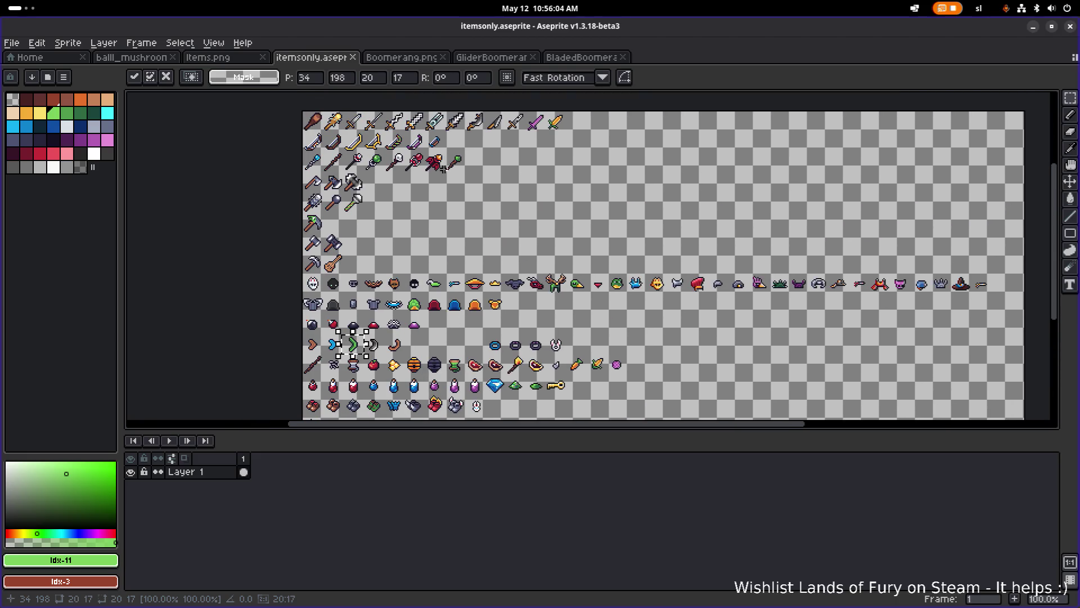
pyautogui.scroll(1, 434, 145)
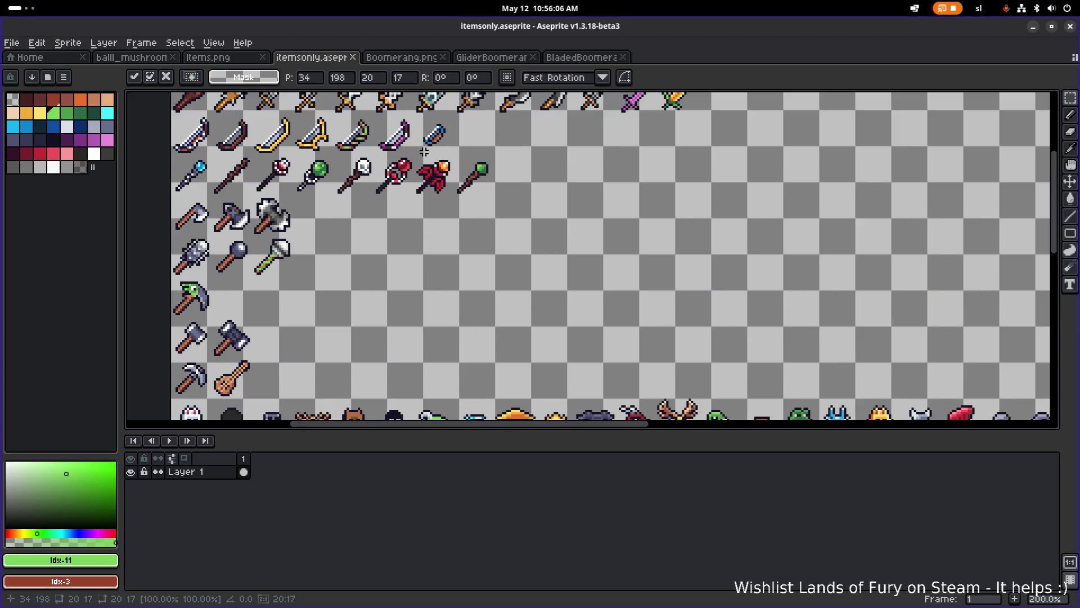
pyautogui.moveTo(424, 152); pyautogui.dragTo(439, 179)
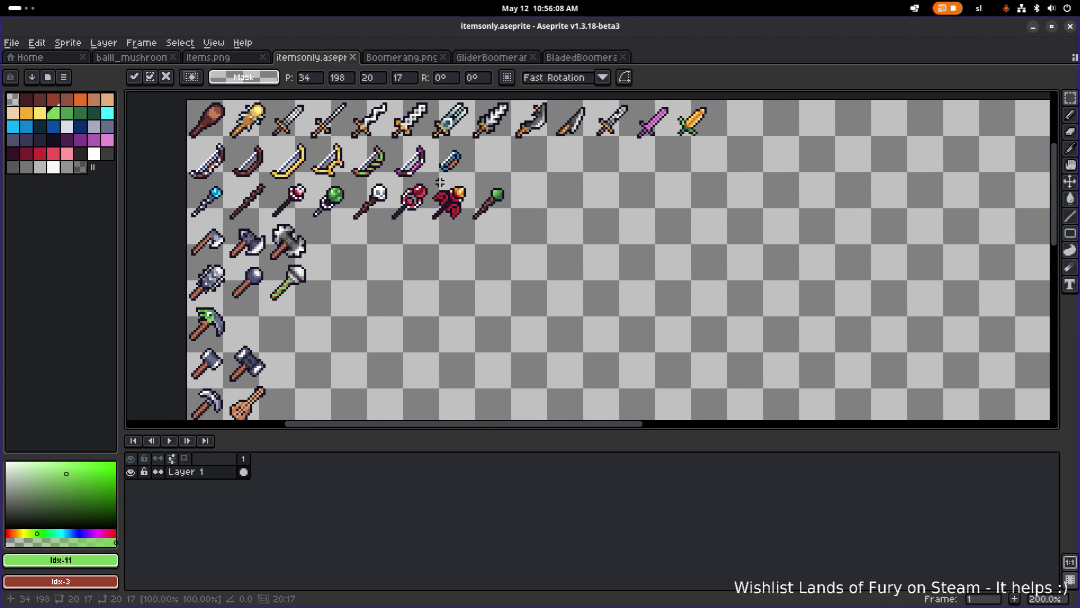
pyautogui.click(1032, 28)
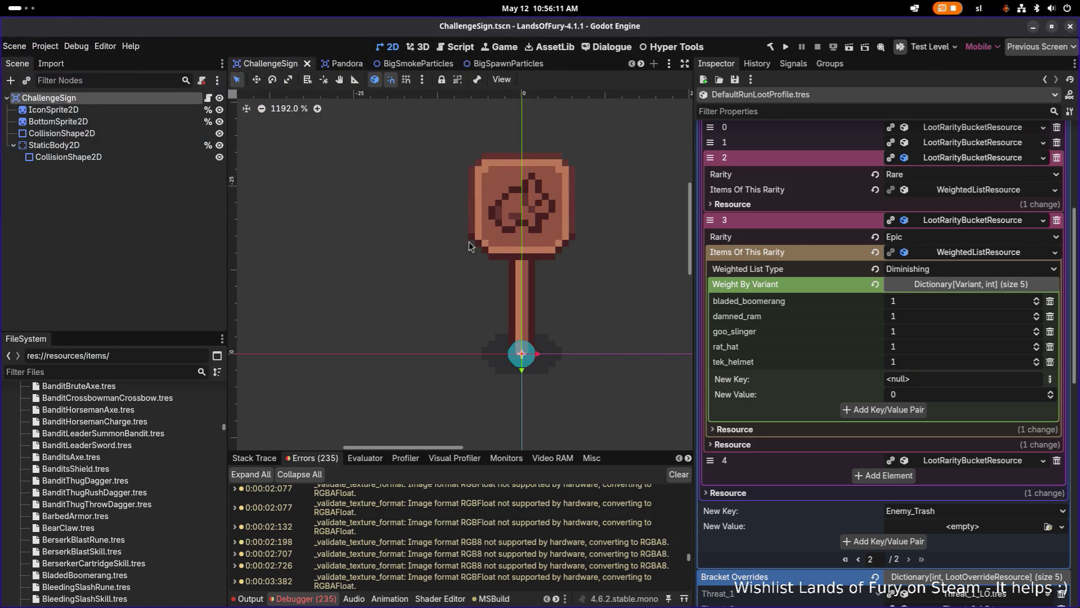
# Filter the FileSystem by 'bow', then narrow it to 'picob'.
pyautogui.click(113, 372)
pyautogui.write('p')
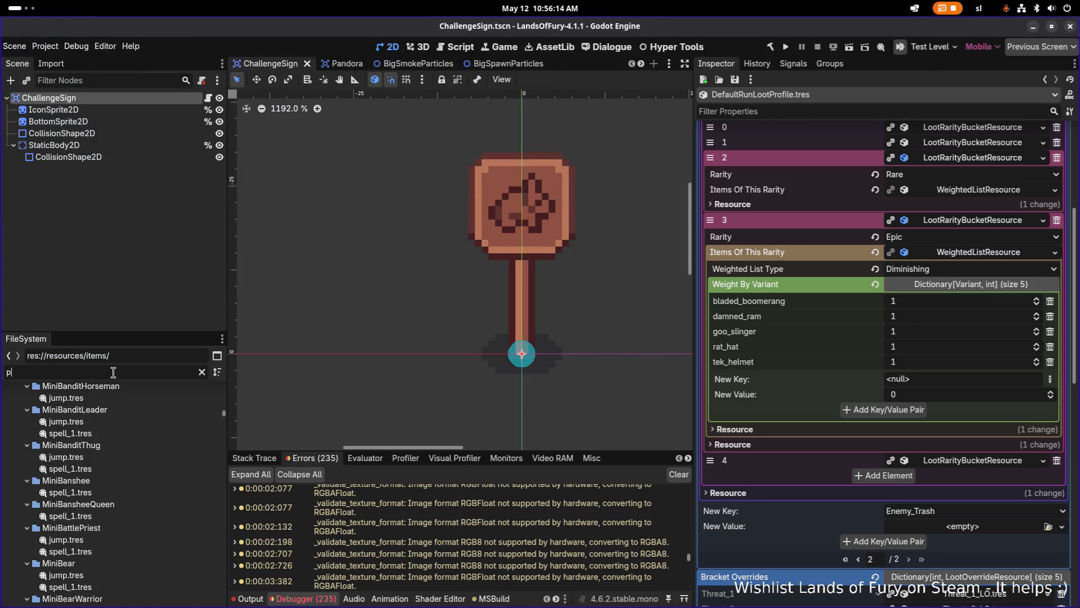
pyautogui.press('BackSpace')
pyautogui.write('bow')
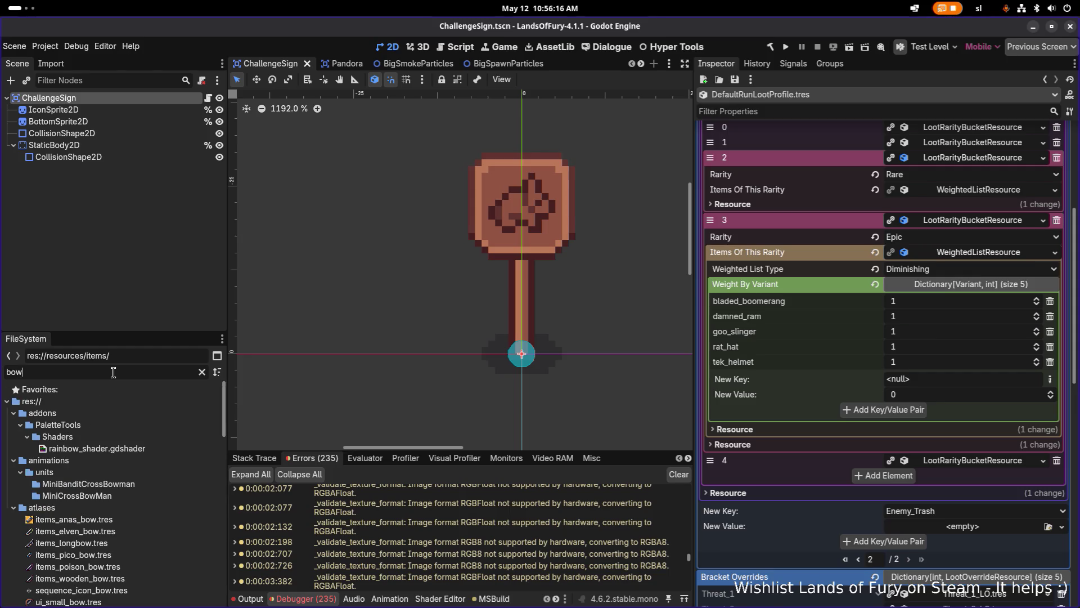
pyautogui.scroll(-3, 107, 431)
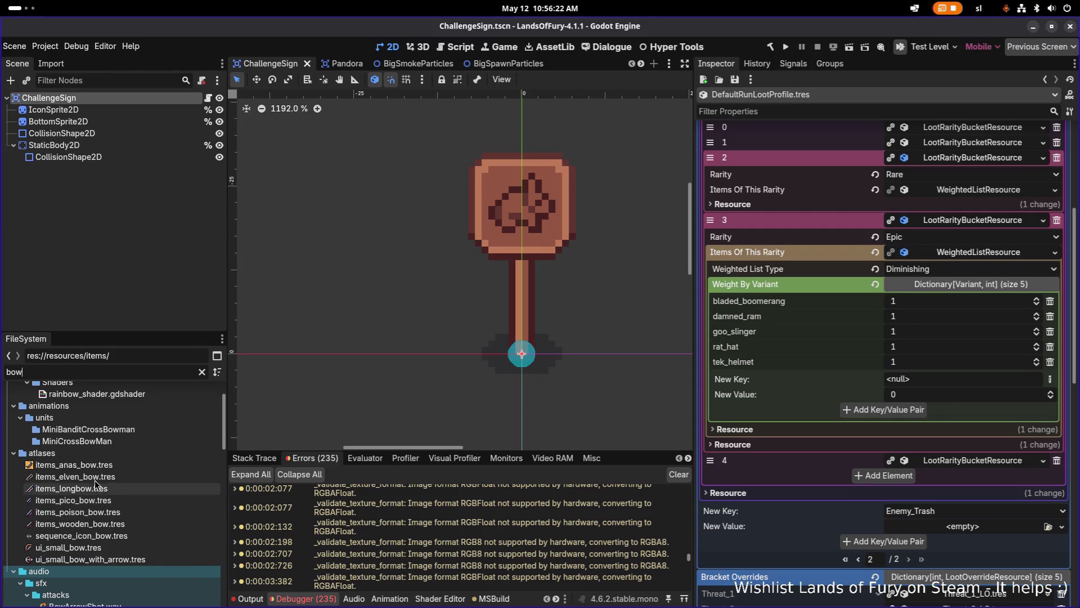
pyautogui.click(120, 367)
pyautogui.hotkey('ctrl', 'a')
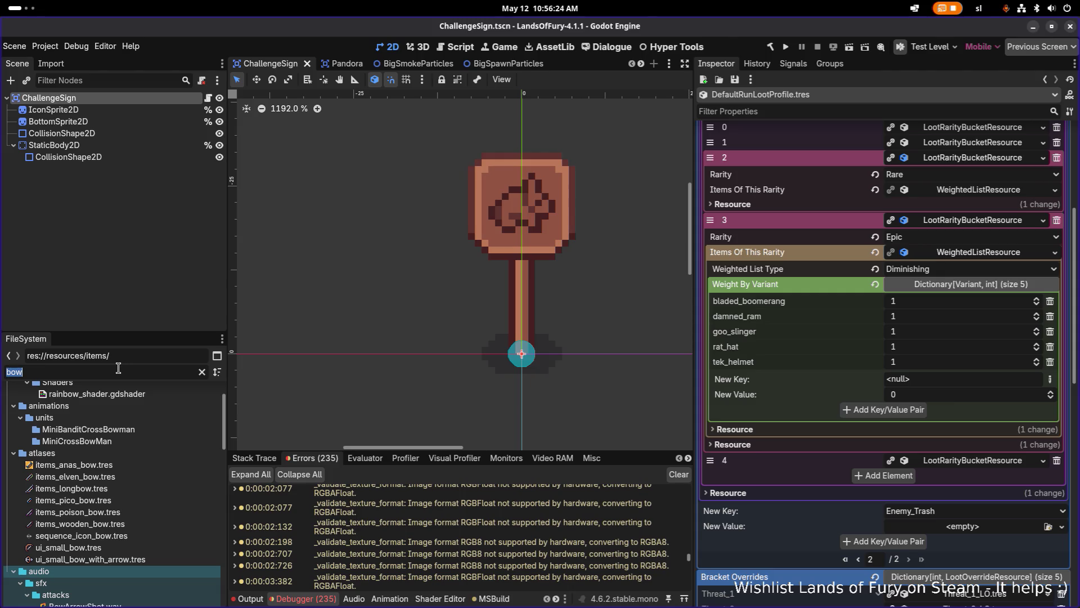
pyautogui.write('picob')
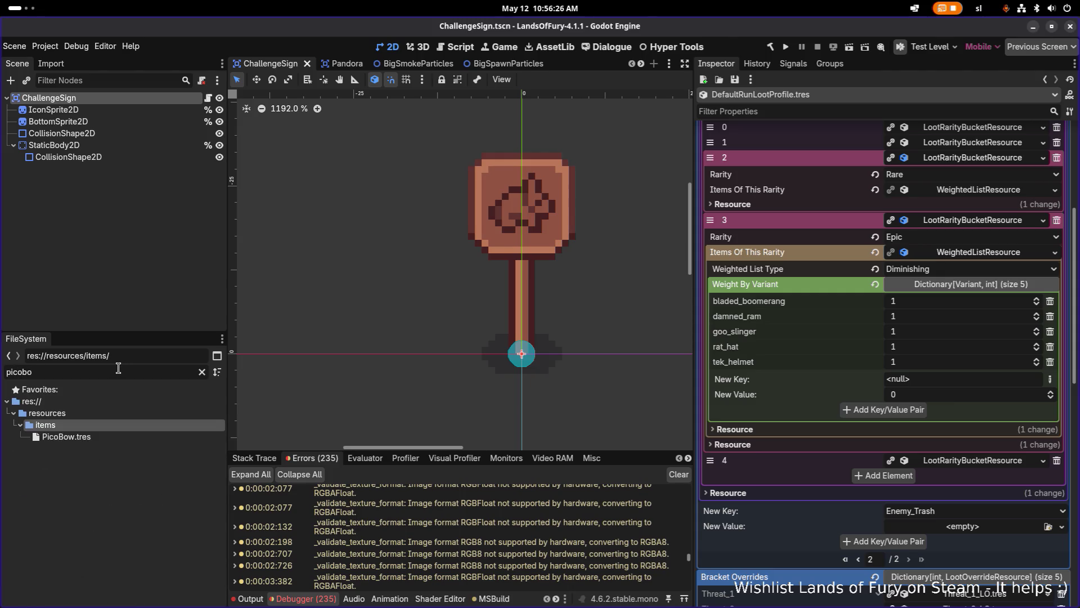
# Change PicoBow.tres's Rarity Type from Rare to Epic and save.
pyautogui.click(119, 437)
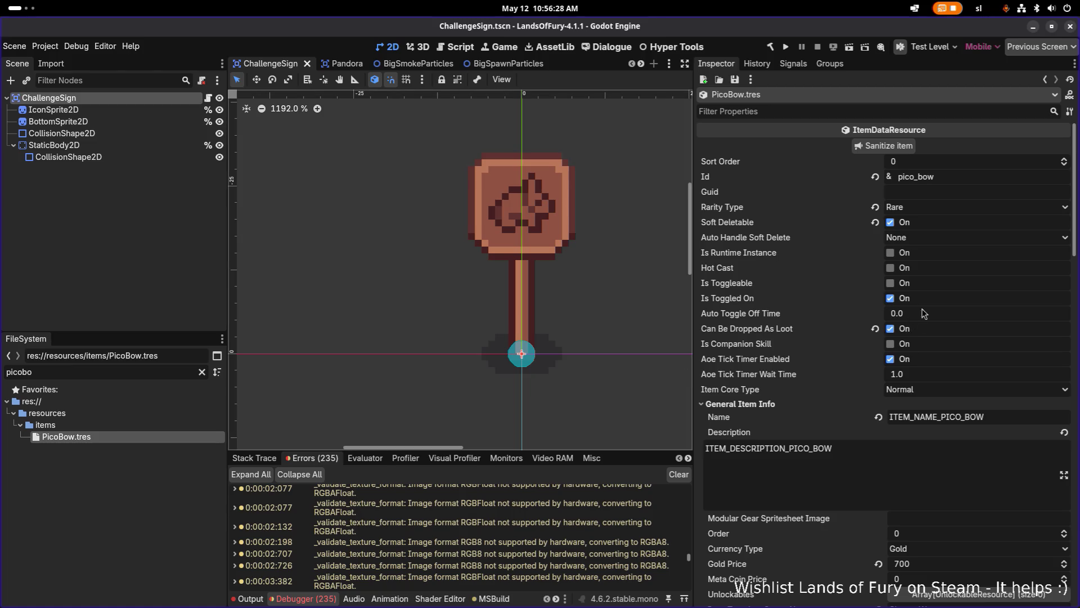
pyautogui.click(966, 207)
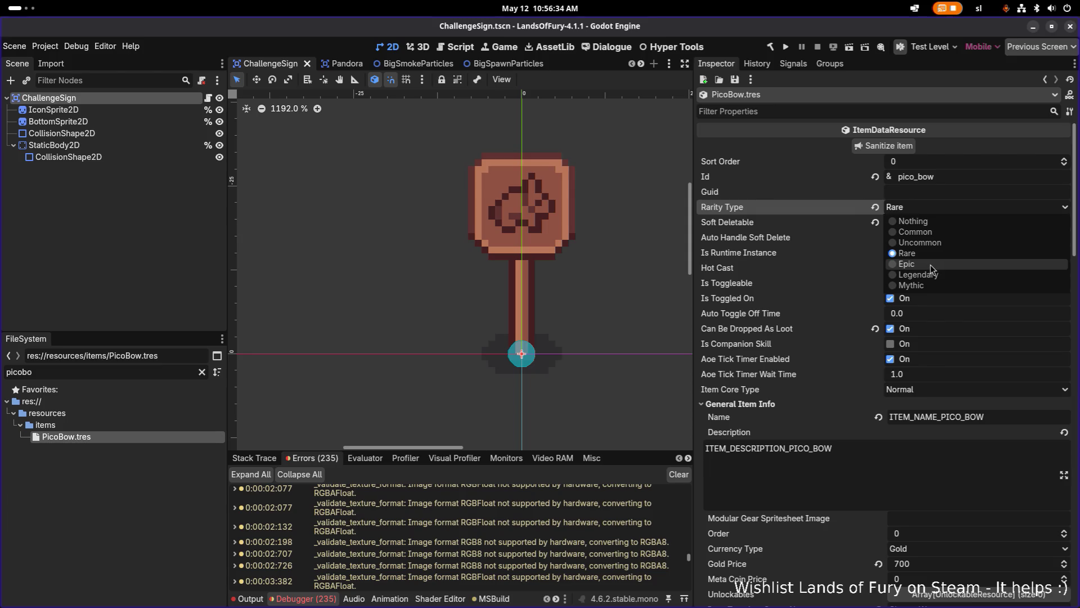
pyautogui.click(930, 265)
pyautogui.hotkey('ctrl', 's')
# Select the pico_bow item id, clear the filter, and reopen DefaultRunLootProfile.tres.
pyautogui.click(105, 371)
pyautogui.doubleClick(941, 176)
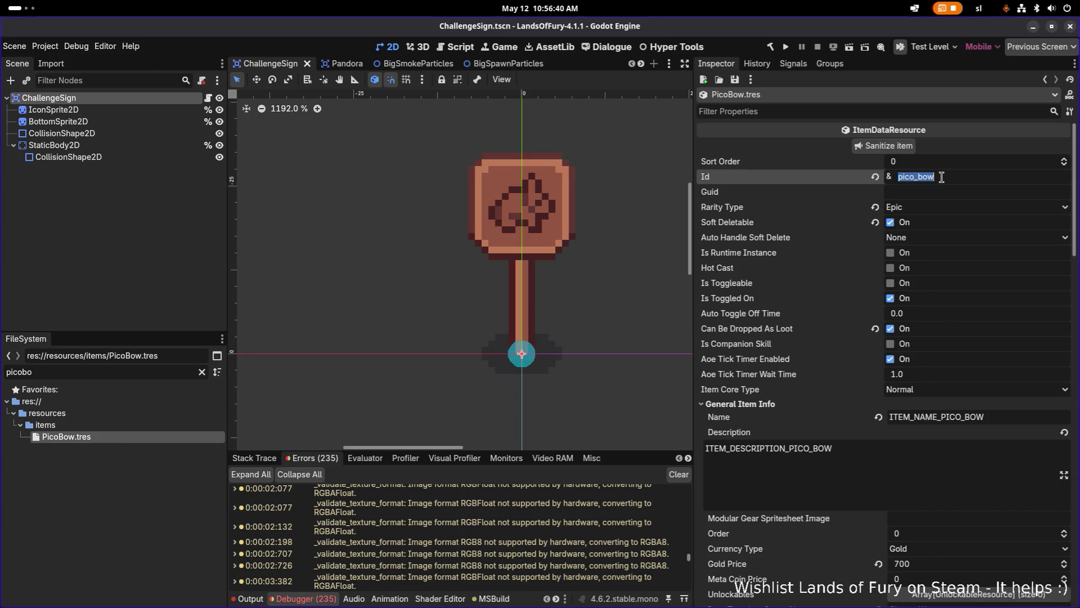
pyautogui.click(202, 372)
pyautogui.scroll(15, 170, 417)
pyautogui.scroll(20, 166, 419)
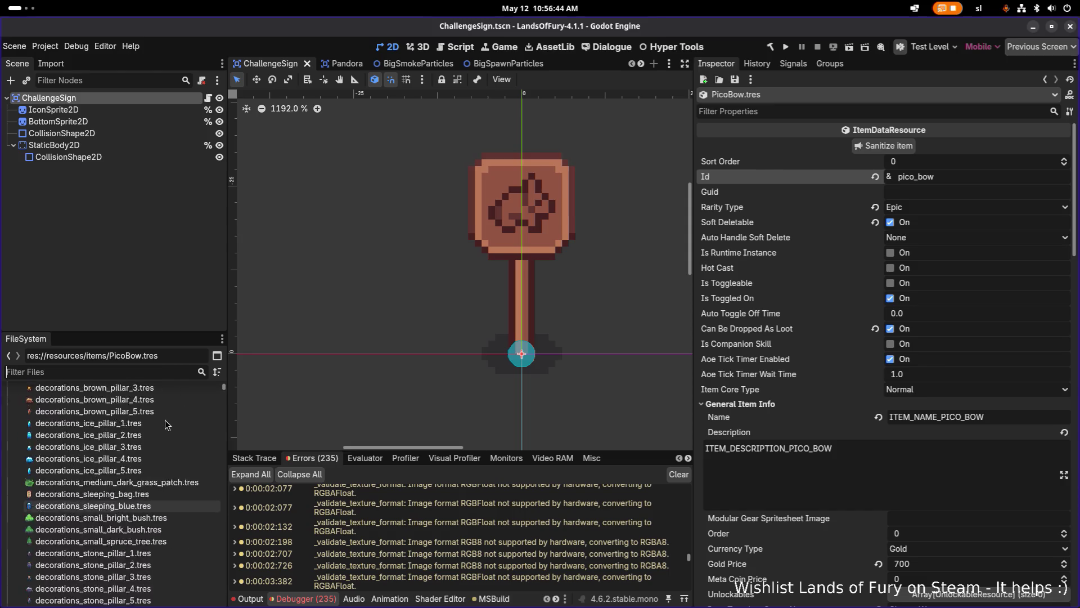
pyautogui.click(137, 426)
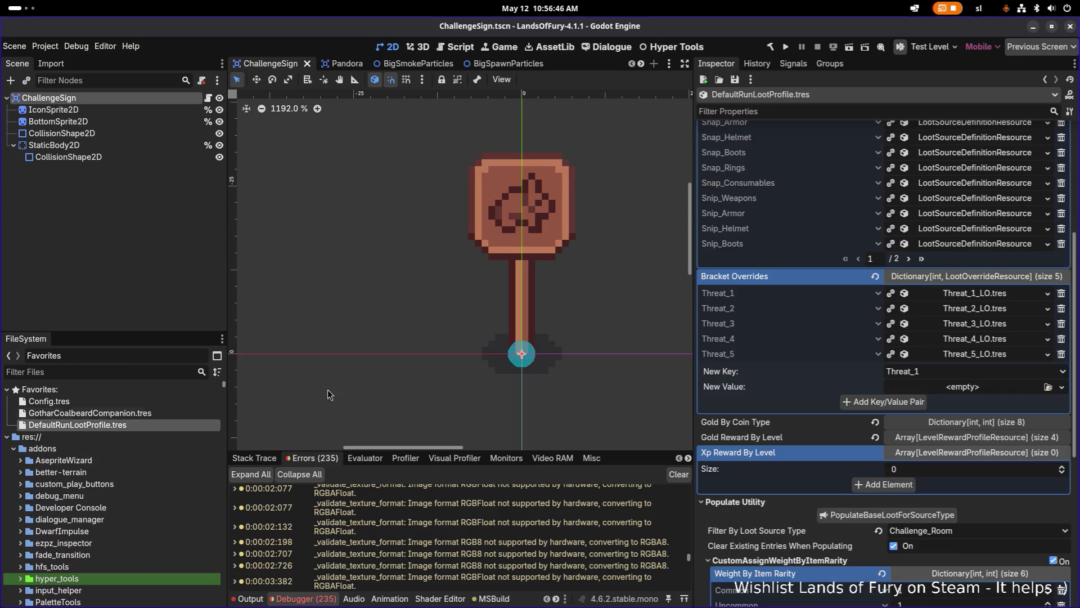
# Go to page 2/2 of Base Loot and expand the Challenge_Room source and its Epic bucket 3.
pyautogui.scroll(2, 951, 375)
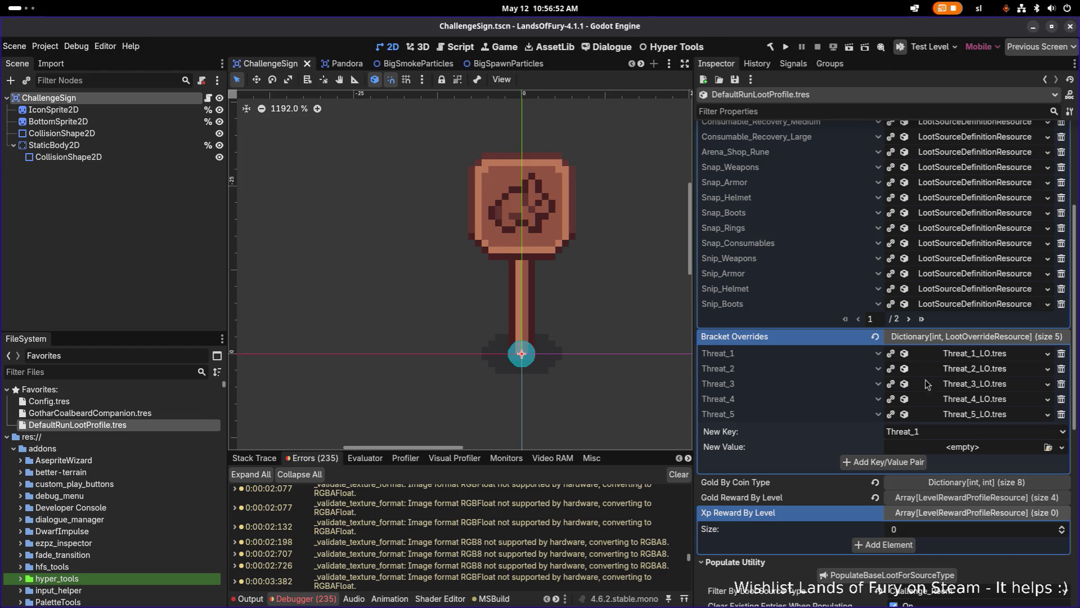
pyautogui.scroll(2, 937, 421)
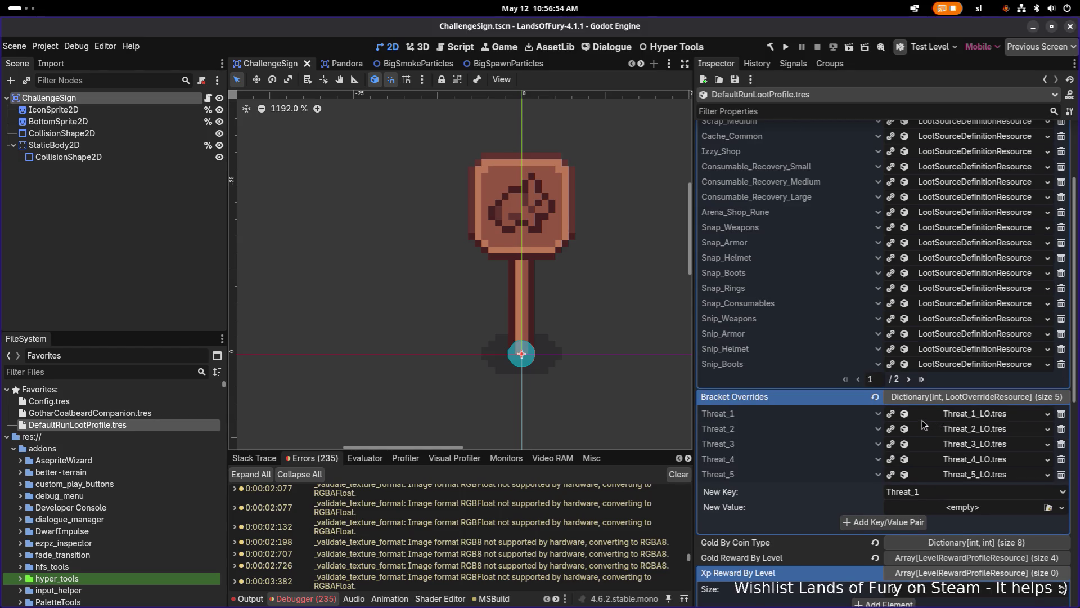
pyautogui.scroll(4, 929, 409)
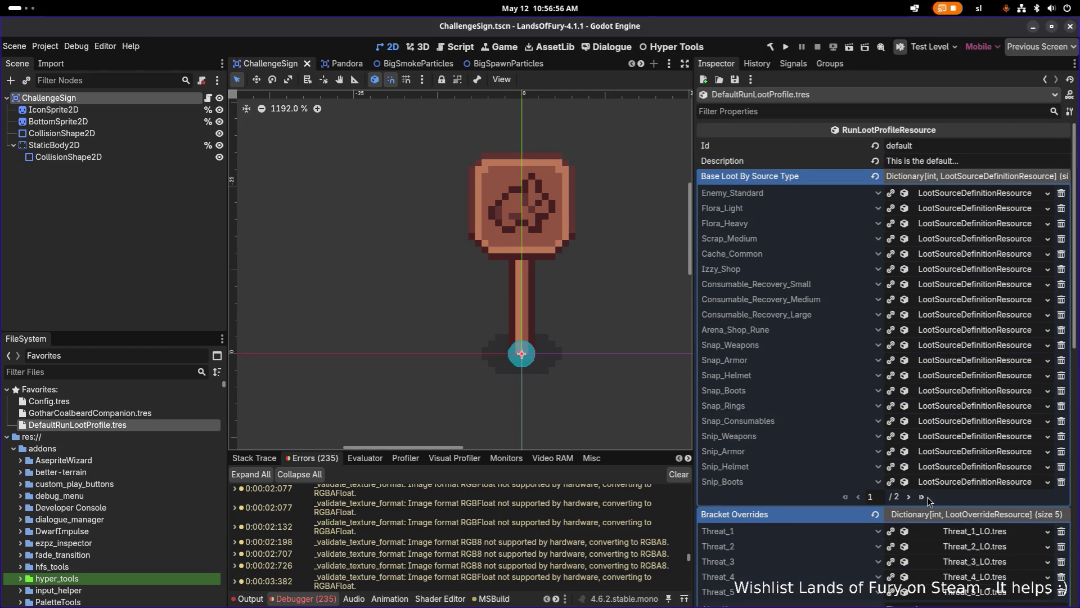
pyautogui.click(922, 496)
pyautogui.click(966, 254)
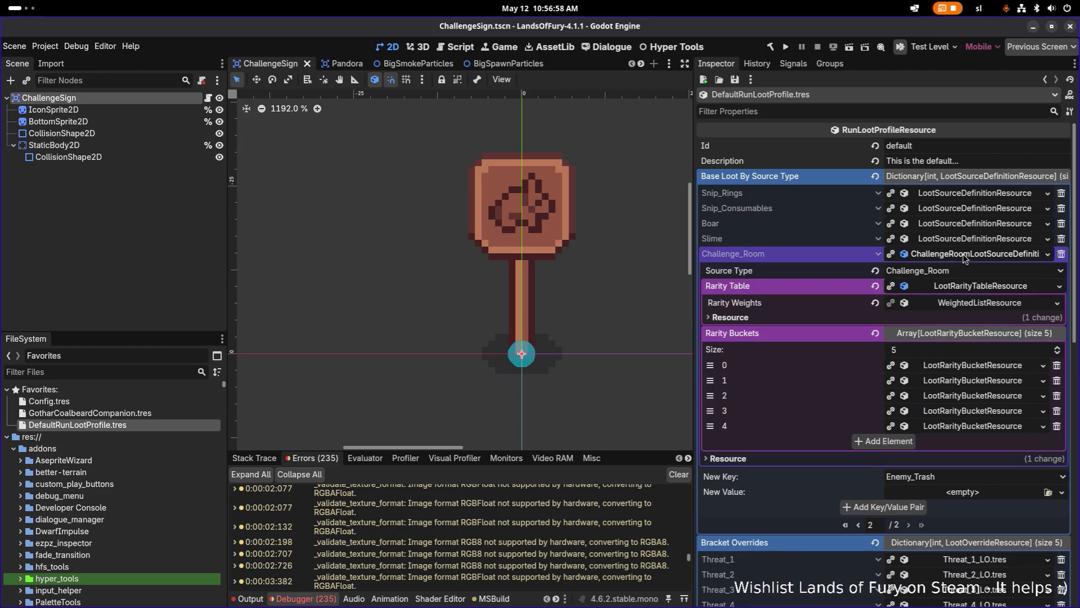
pyautogui.click(967, 411)
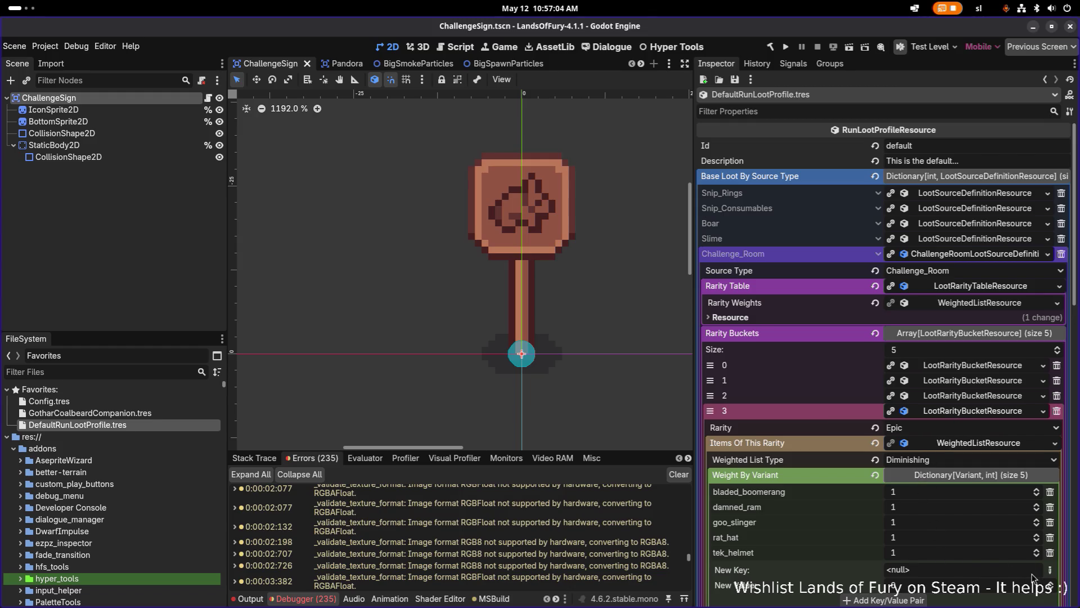
# Add pico_bow as a String key to the Epic bucket's weights and save the profile.
pyautogui.click(1050, 569)
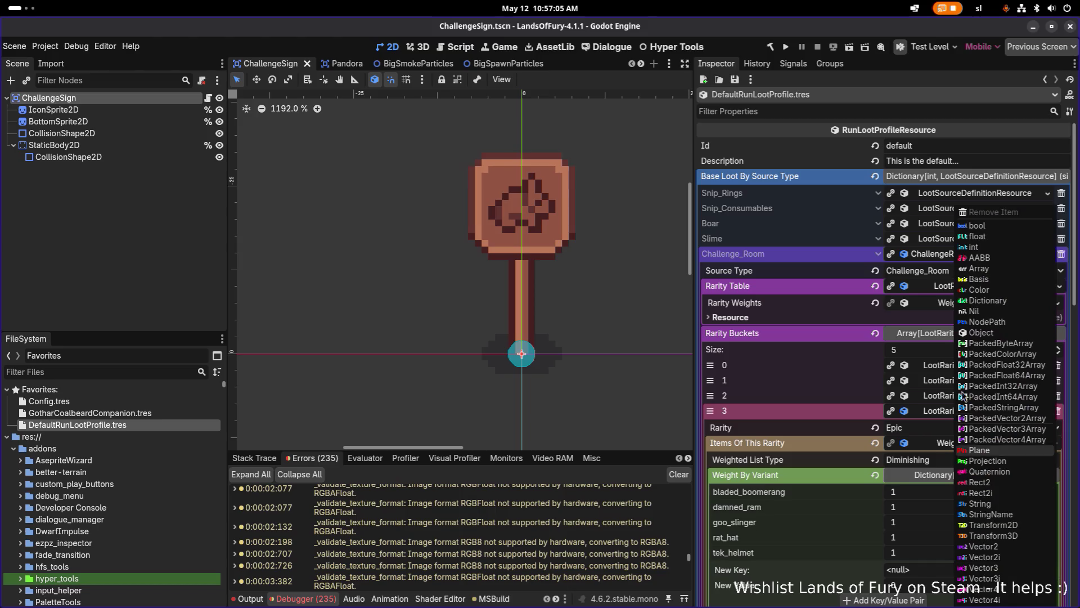
pyautogui.click(981, 516)
pyautogui.write('pico_bow')
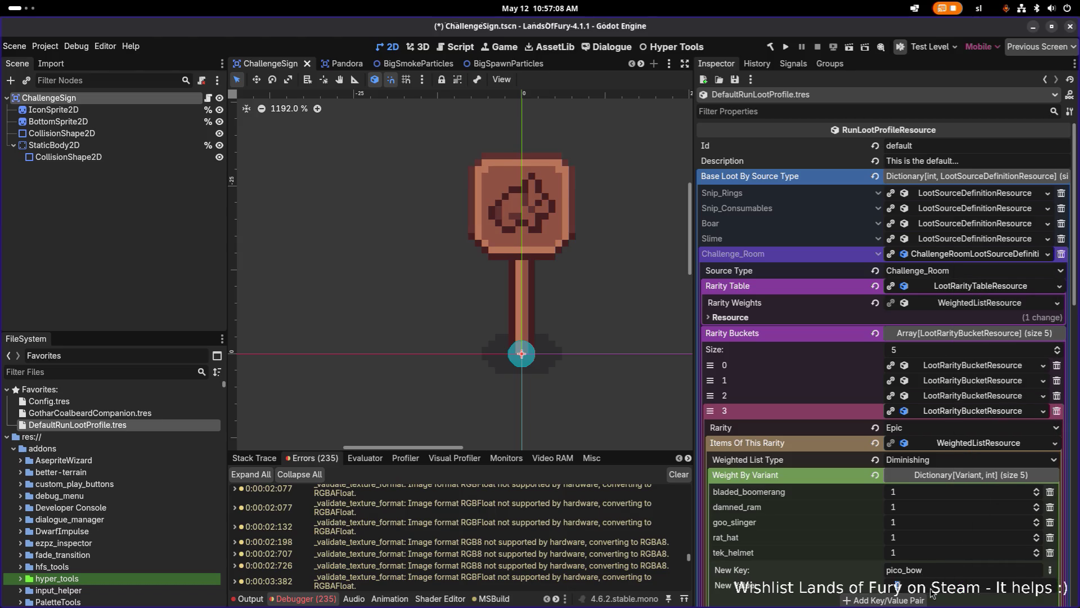
pyautogui.click(914, 600)
pyautogui.hotkey('ctrl', 's')
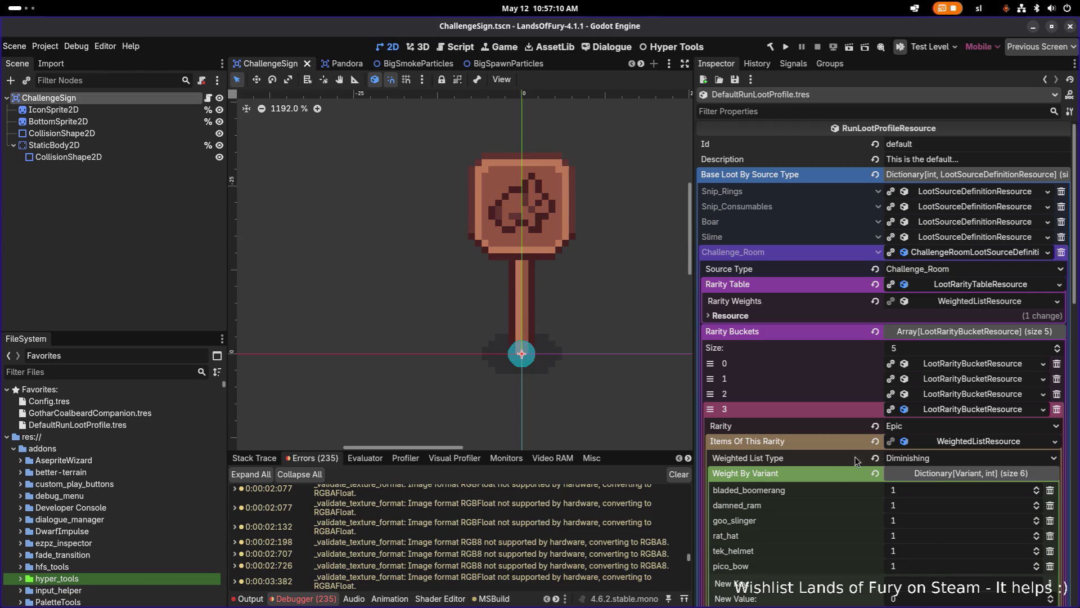
pyautogui.scroll(-3, 842, 423)
pyautogui.hotkey('alt', 'Tab')
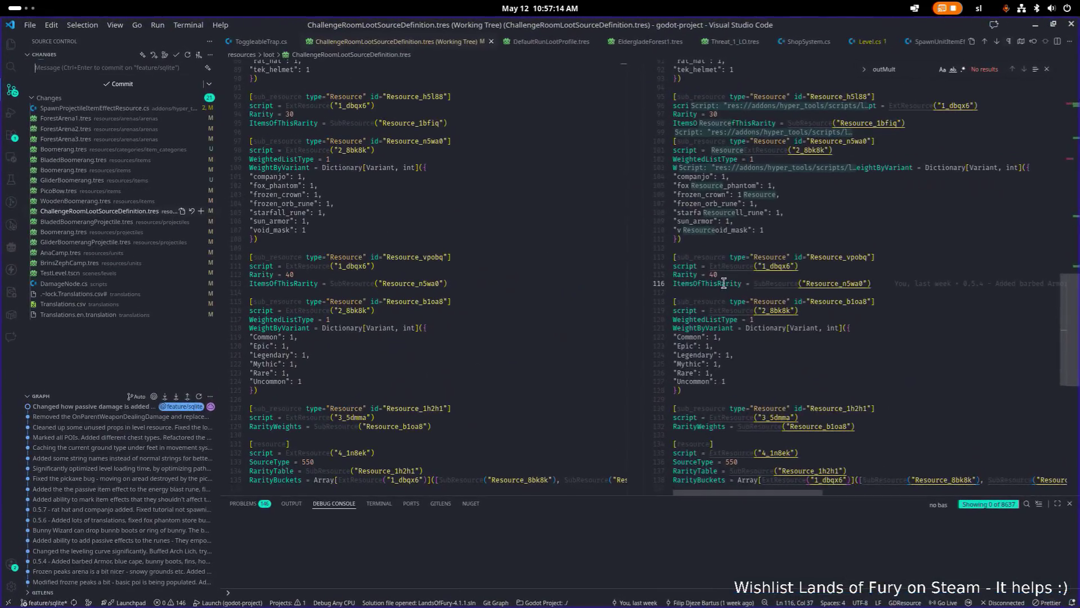
# Search for pico_bow in VS Code and check the loot diff around lines 113–117.
pyautogui.click(757, 283)
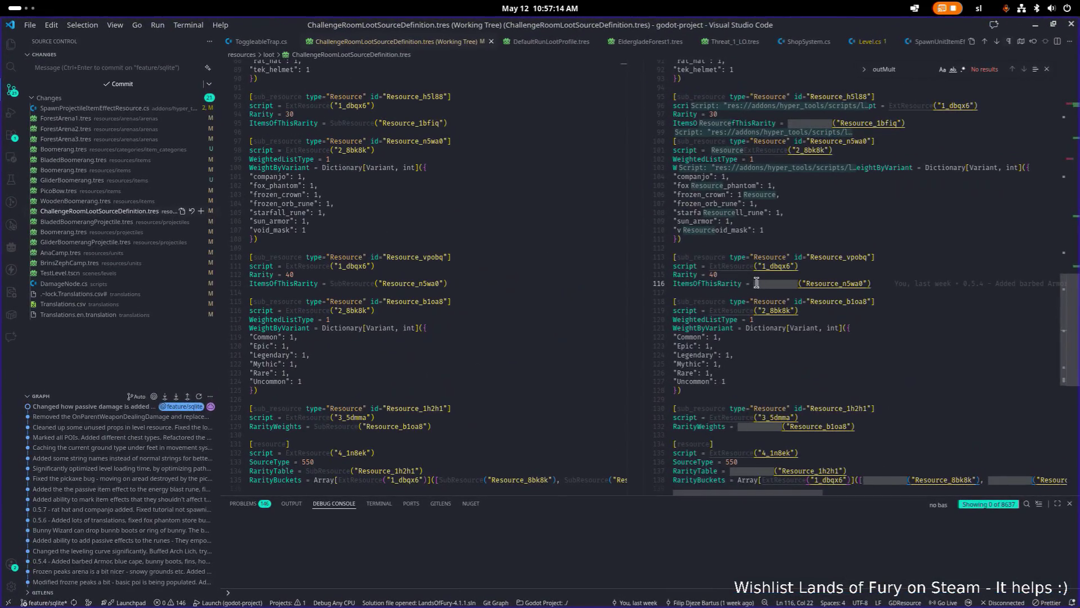
pyautogui.write('pico_b')
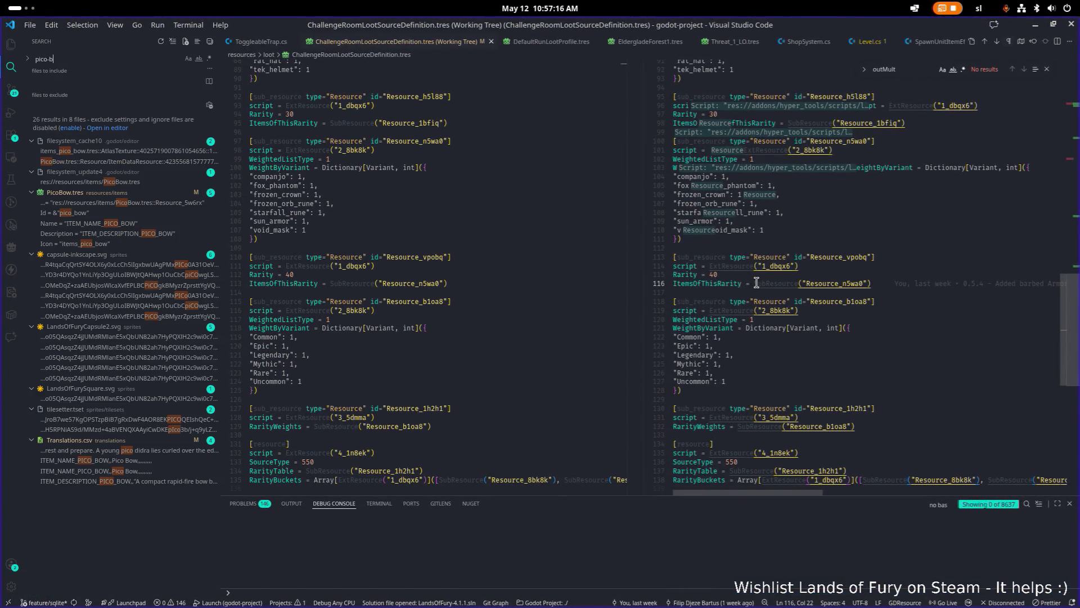
pyautogui.write('ow')
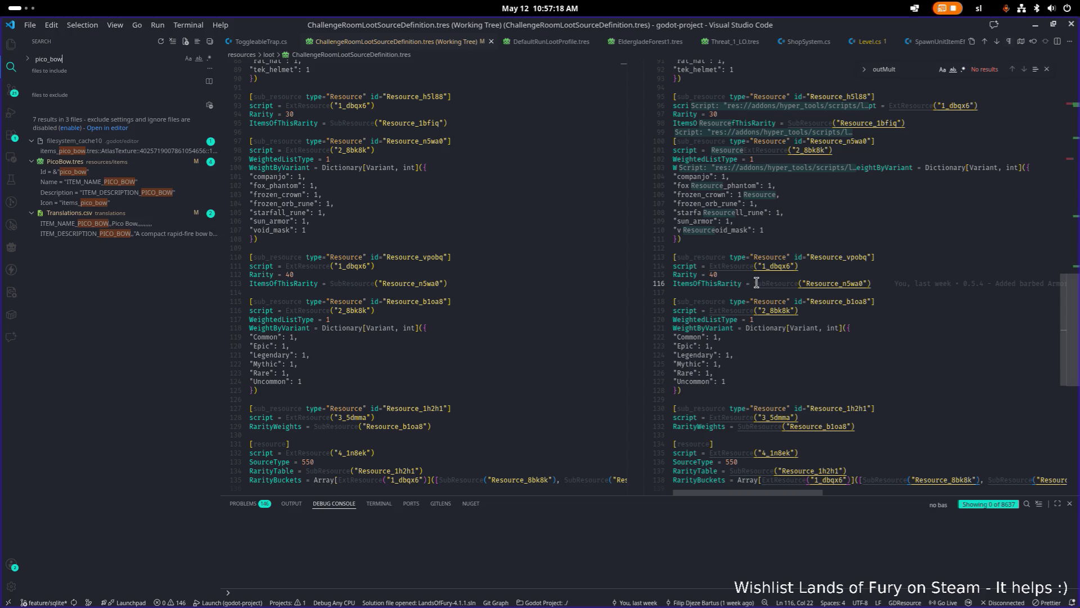
pyautogui.click(870, 294)
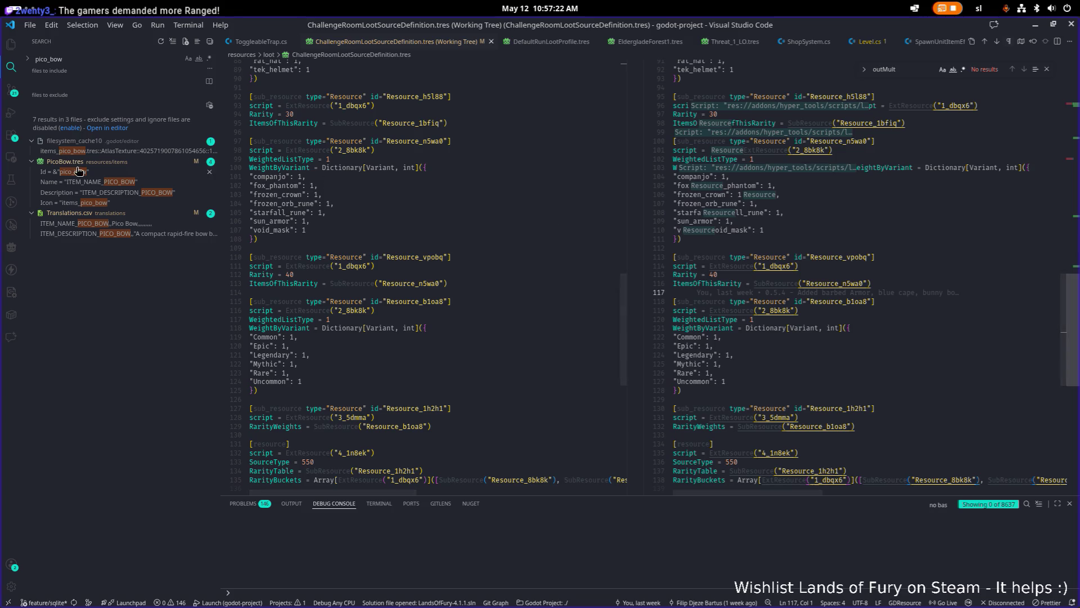
pyautogui.click(876, 256)
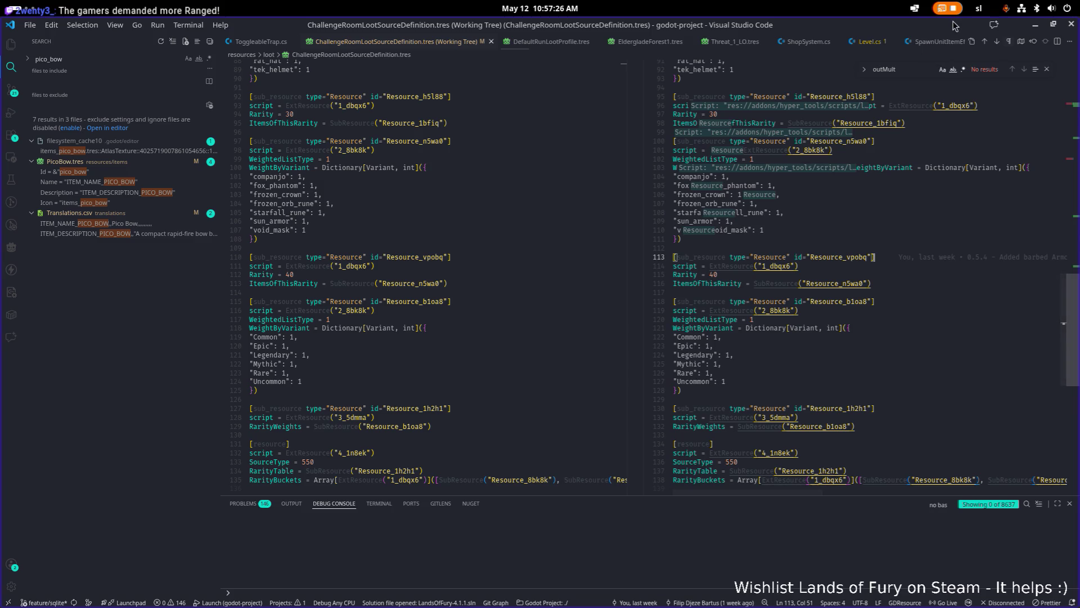
pyautogui.click(1035, 25)
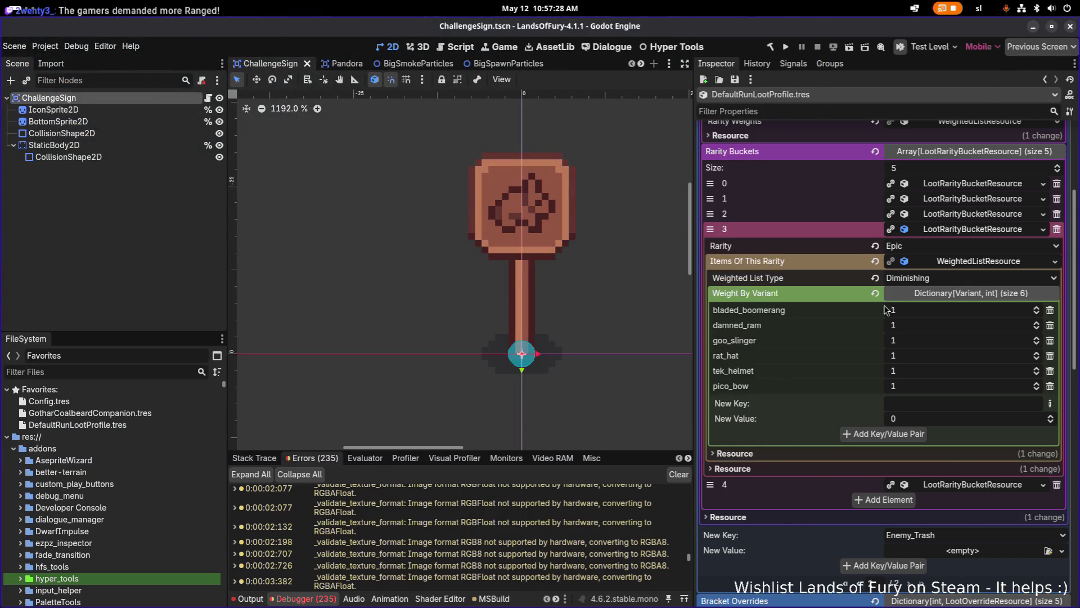
# Save in Godot, then show VS Code's Source Control changed-files list and the loot definition diff.
pyautogui.hotkey('ctrl', 's')
pyautogui.hotkey('alt', 'Tab')
pyautogui.click(563, 296)
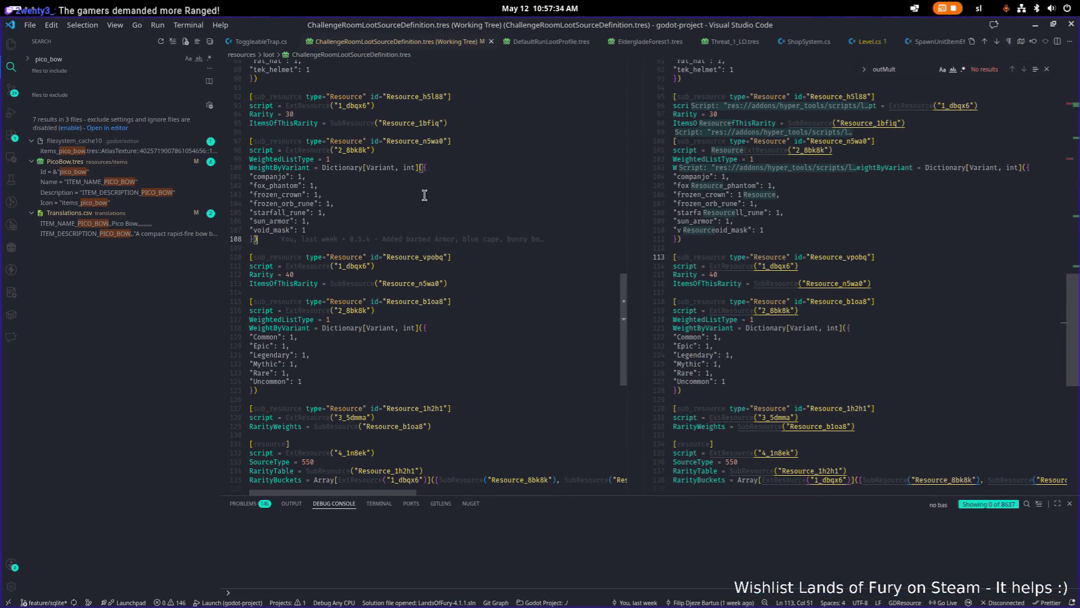
pyautogui.write('w')
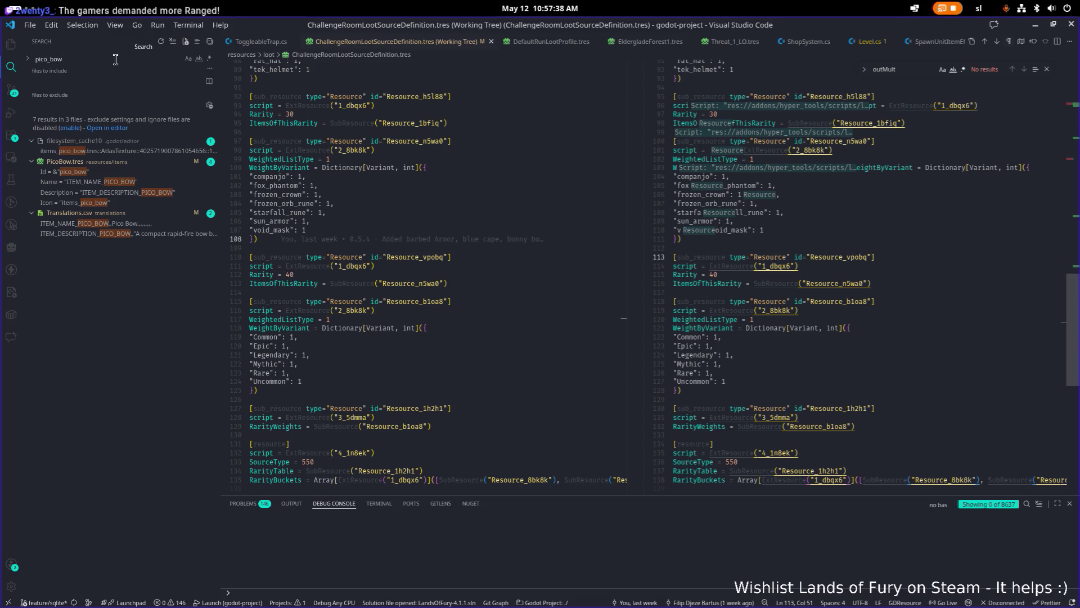
pyautogui.click(11, 90)
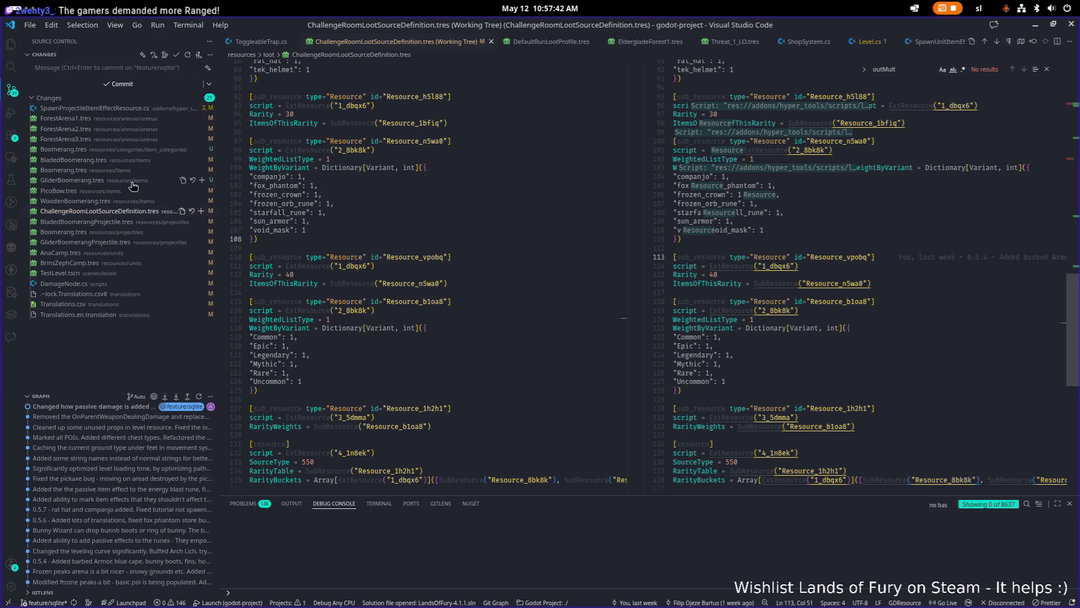
pyautogui.click(895, 233)
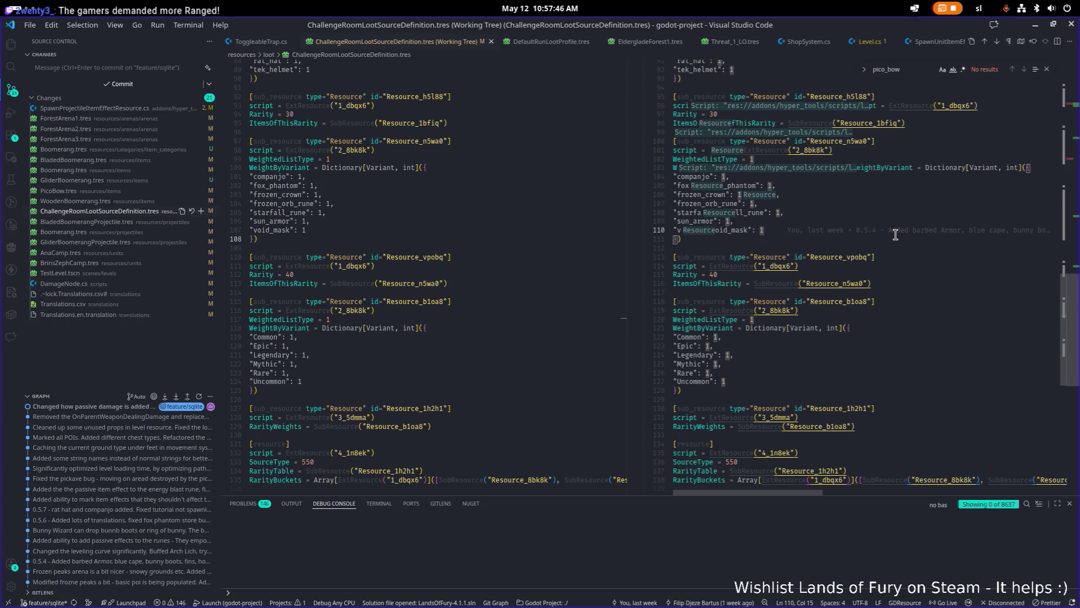
pyautogui.click(1038, 27)
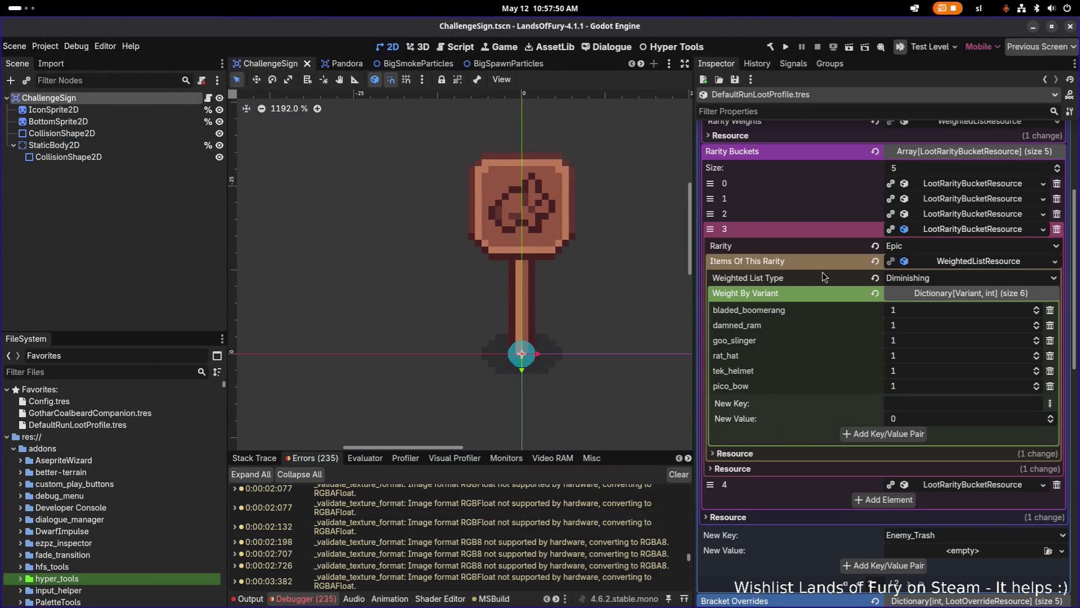
pyautogui.scroll(2, 822, 276)
pyautogui.scroll(4, 822, 275)
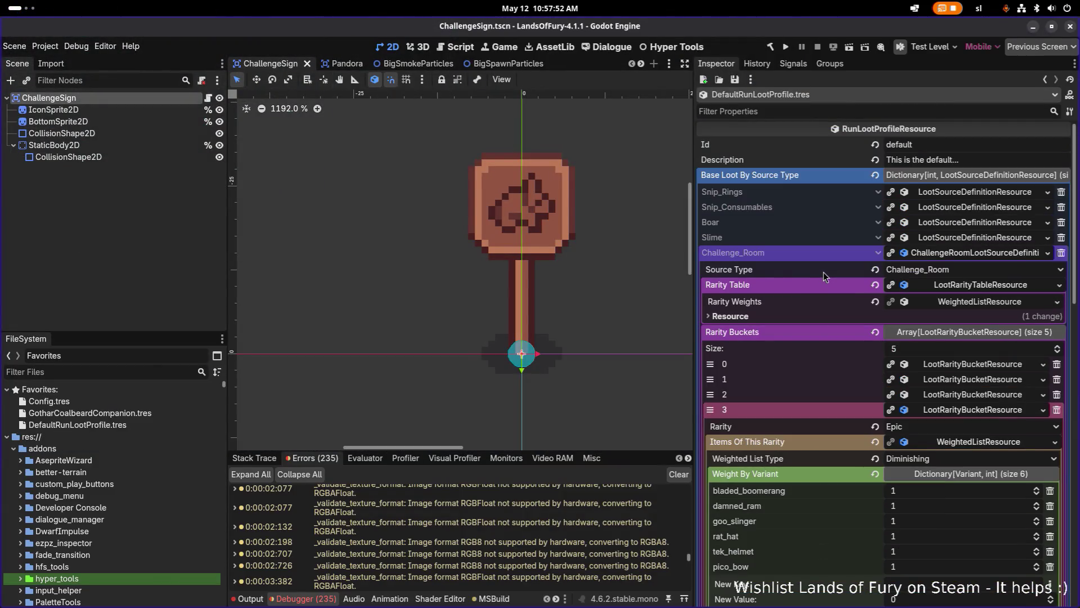
pyautogui.click(991, 303)
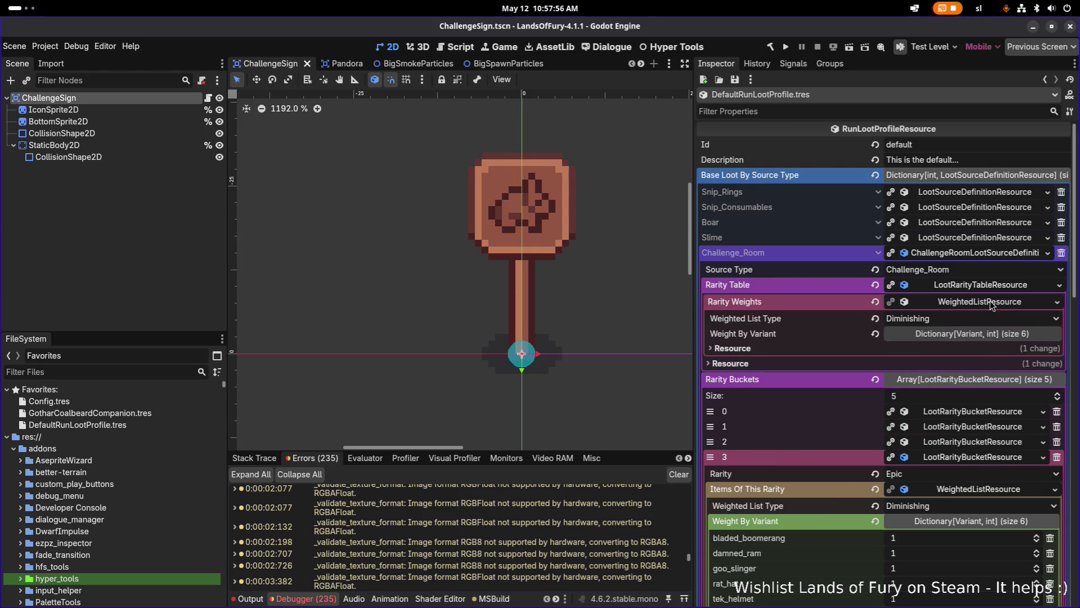
pyautogui.click(989, 304)
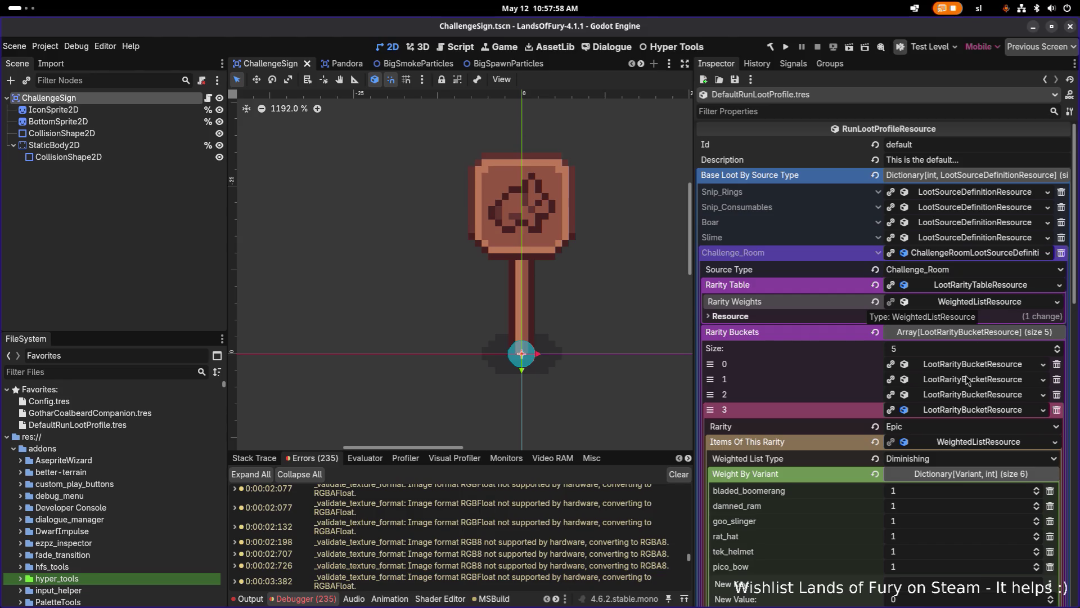
pyautogui.scroll(-2, 955, 410)
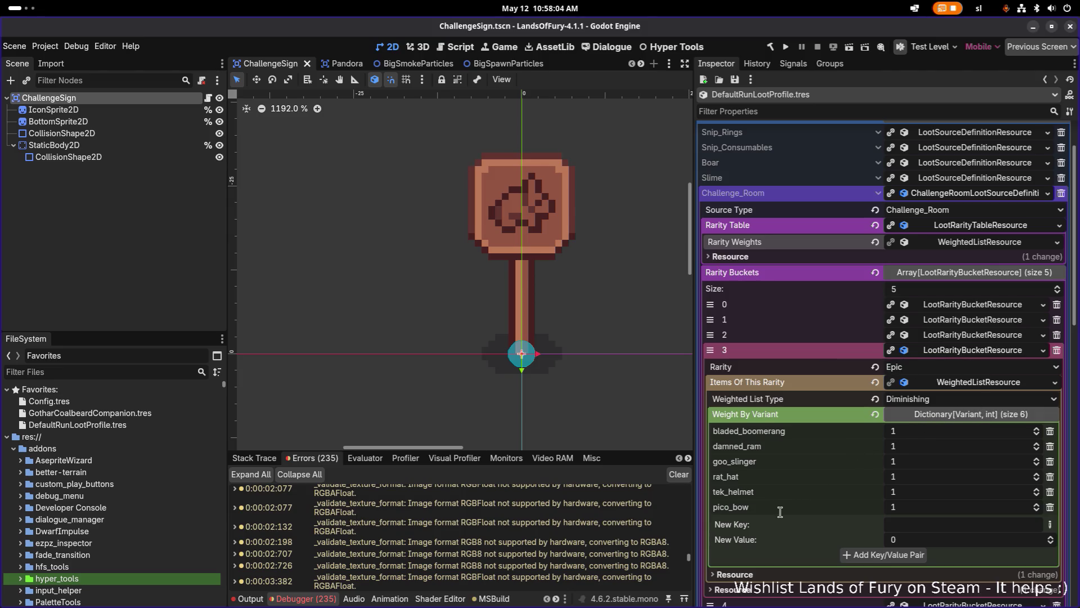
pyautogui.rightClick(731, 510)
pyautogui.click(832, 504)
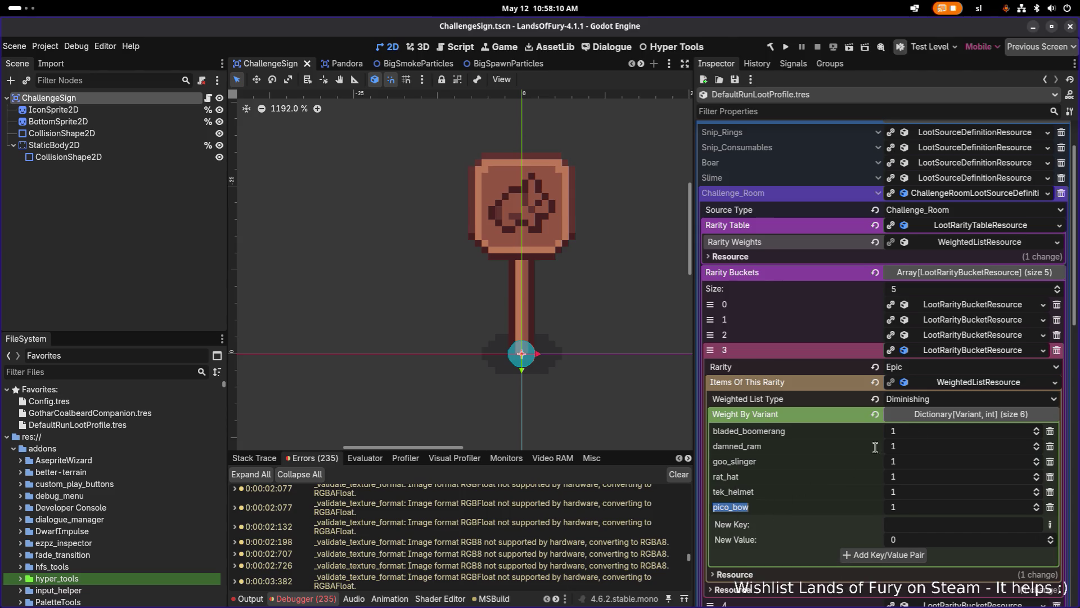
pyautogui.rightClick(977, 382)
pyautogui.press('Escape')
# Review the project-wide pico_bow results and the added bladed_boomerang line, then close the diff.
pyautogui.hotkey('alt', 'Tab')
pyautogui.hotkey('alt', 'Tab')
pyautogui.hotkey('alt', 'Tab')
pyautogui.hotkey('ctrl', 'shift', 'f')
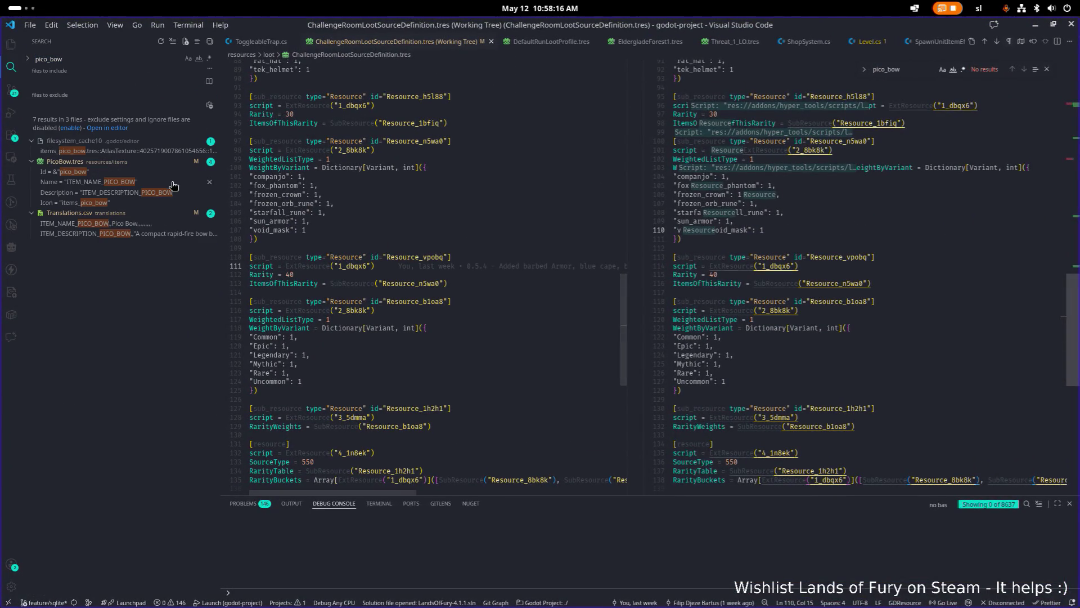
pyautogui.click(793, 186)
pyautogui.scroll(1, 797, 193)
pyautogui.click(796, 225)
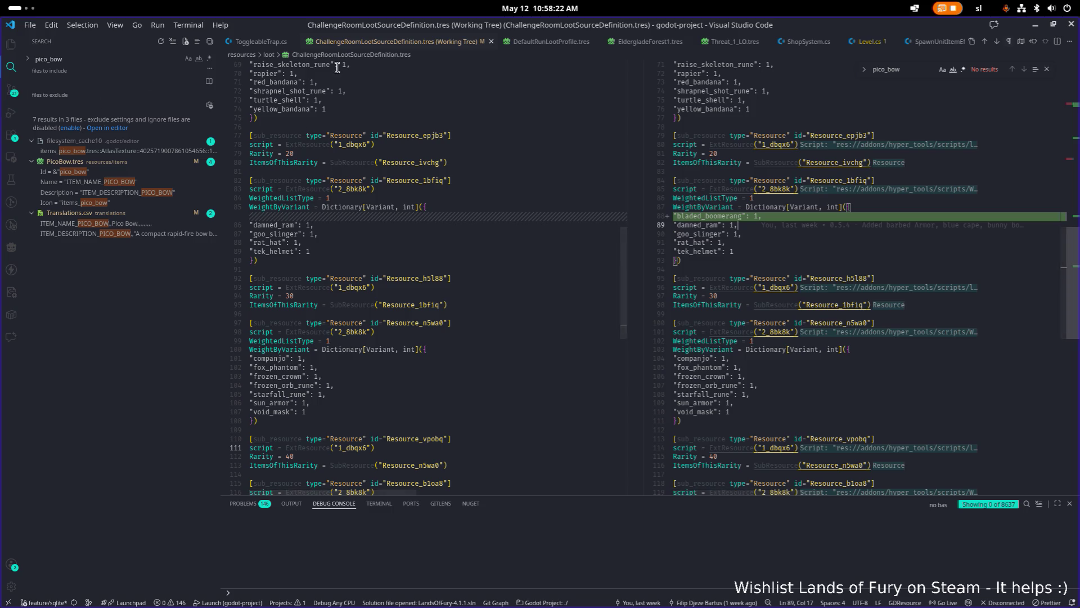
pyautogui.middleClick(376, 44)
# Reopen the ChallengeRoomLootSourceDefinition.tres diff from Source Control and scroll through the new entries.
pyautogui.click(383, 139)
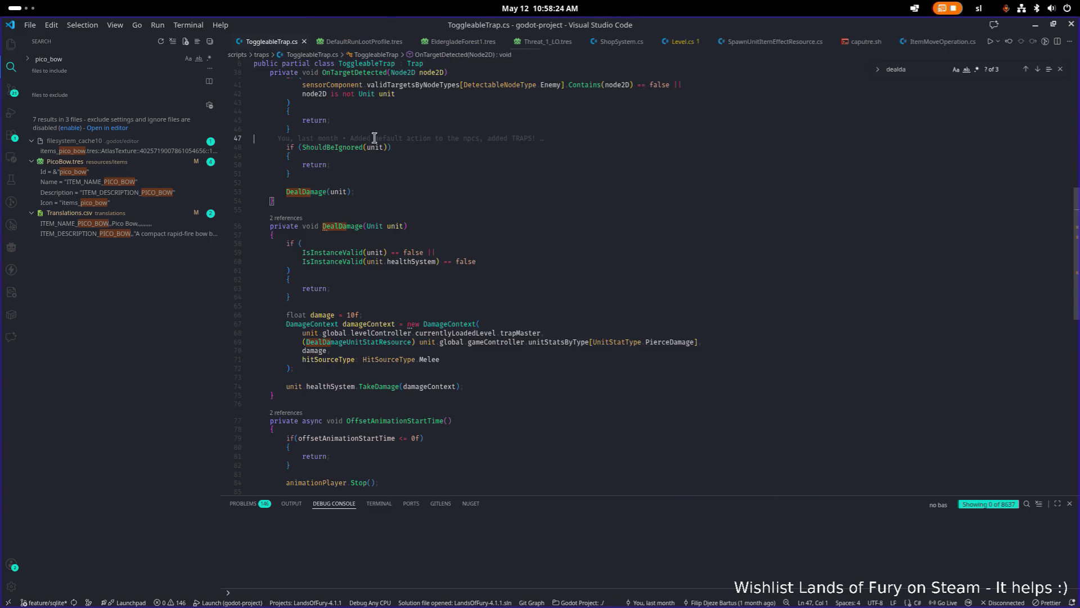
pyautogui.click(12, 90)
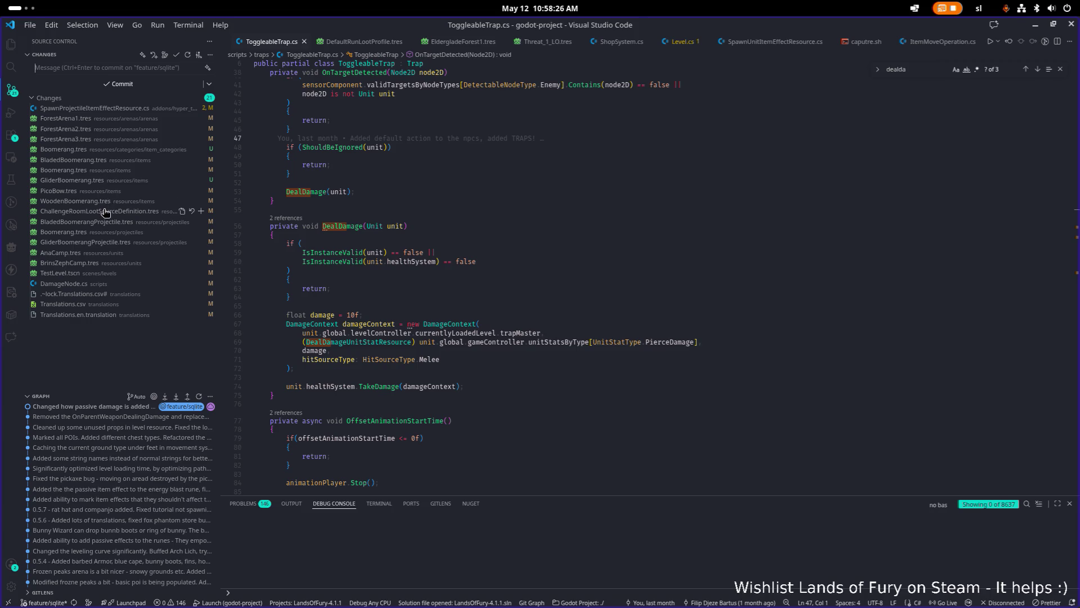
pyautogui.click(104, 211)
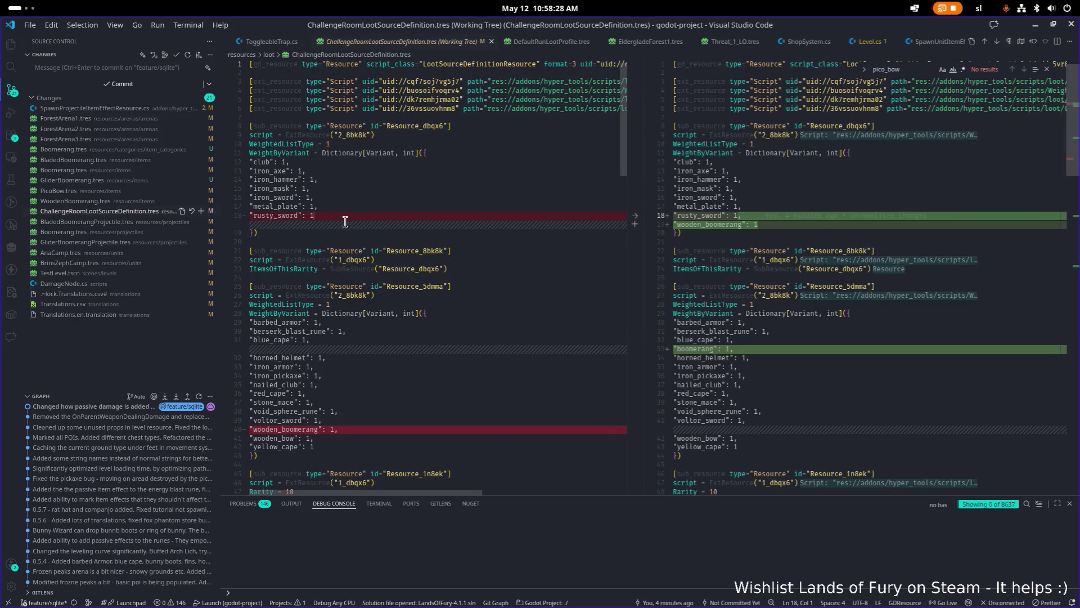
pyautogui.click(835, 259)
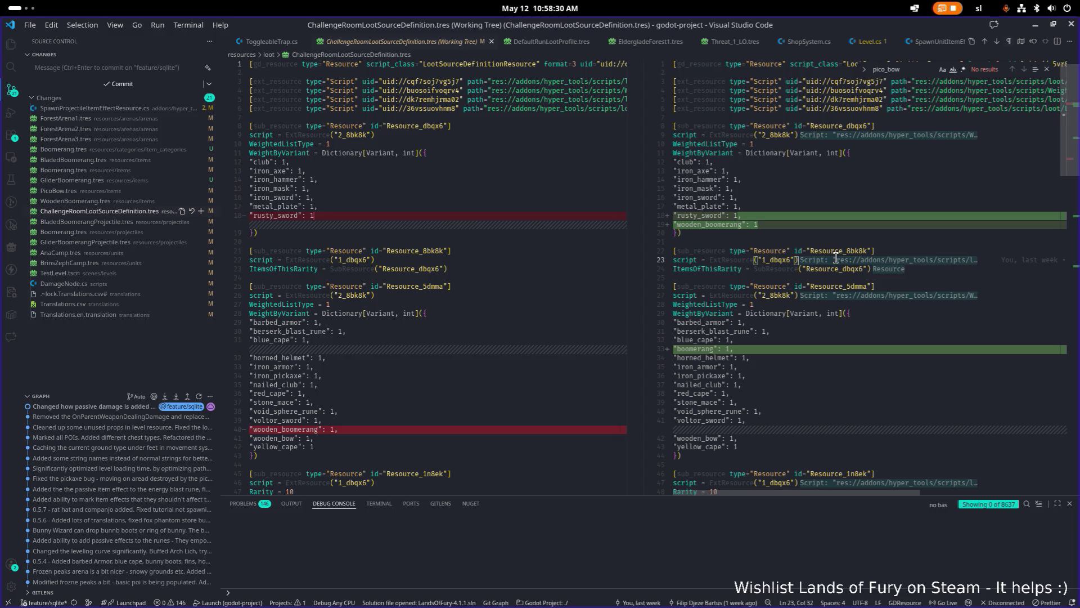
pyautogui.scroll(-20, 836, 258)
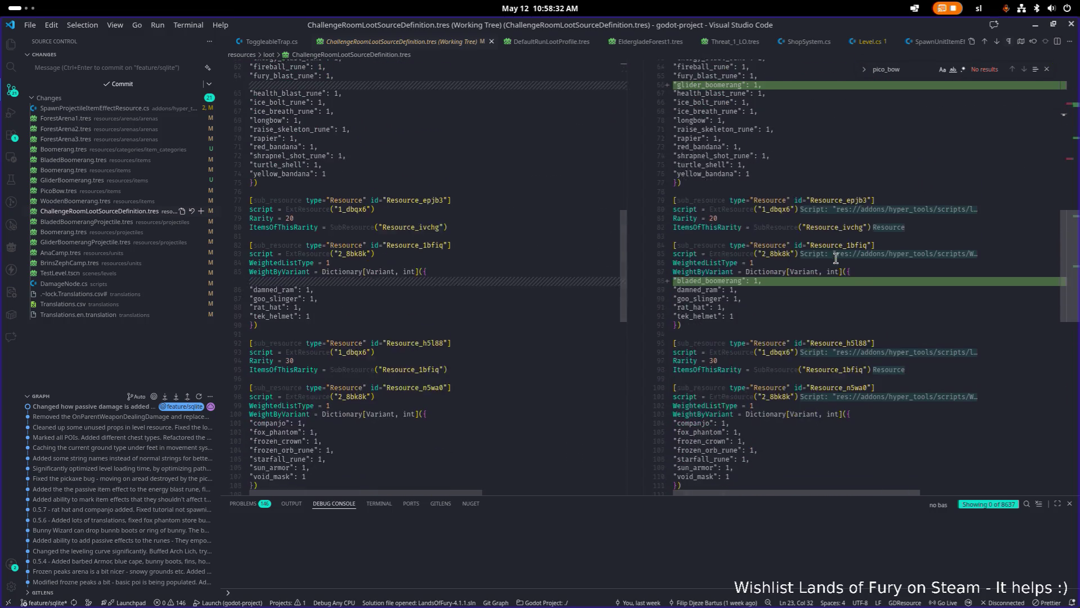
pyautogui.scroll(-10, 835, 258)
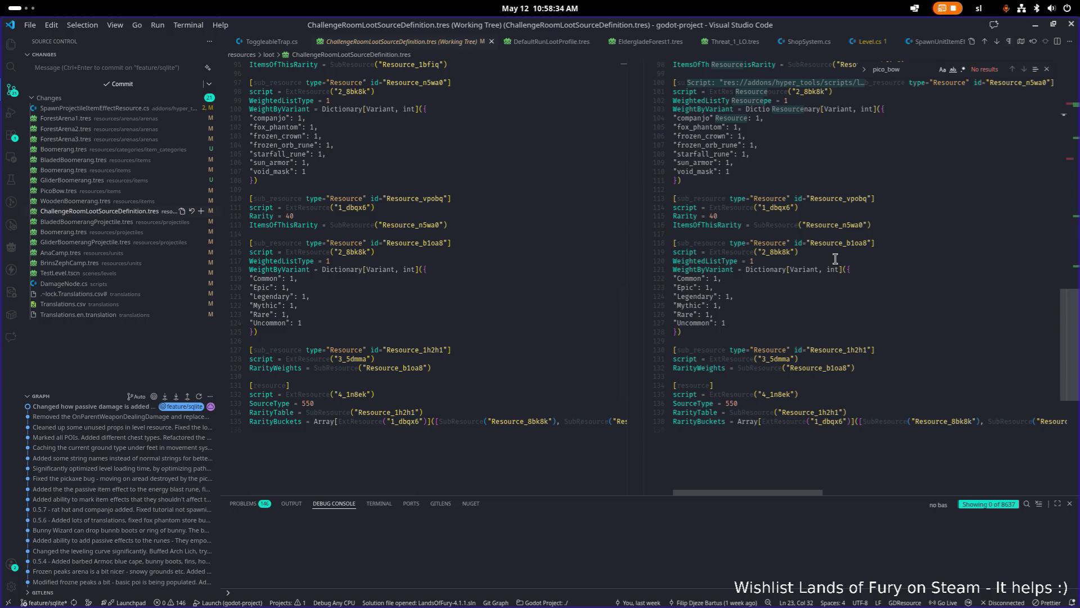
pyautogui.scroll(7, 836, 259)
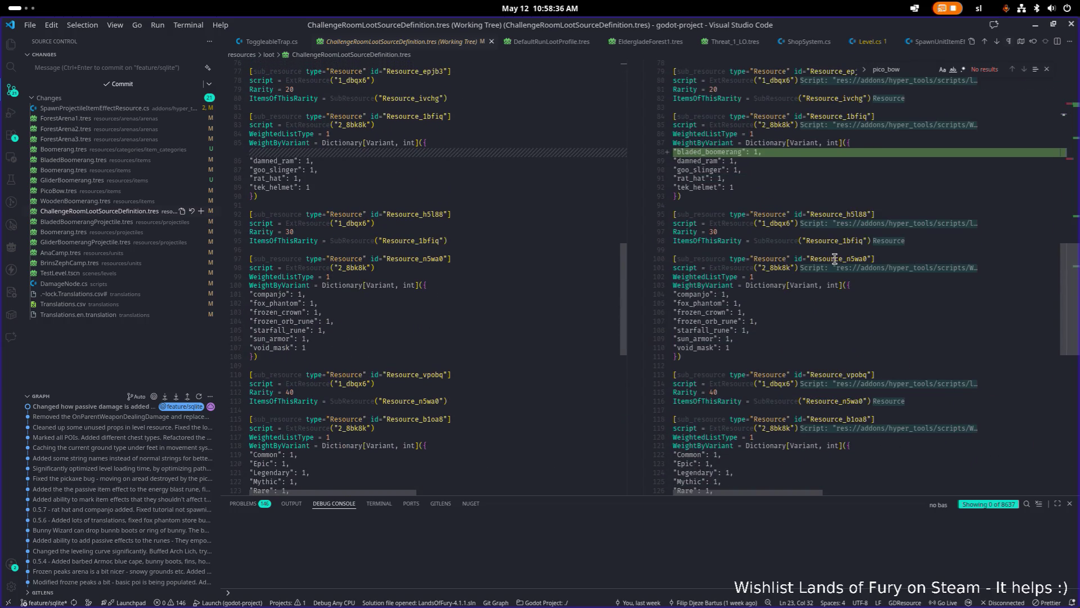
pyautogui.click(855, 193)
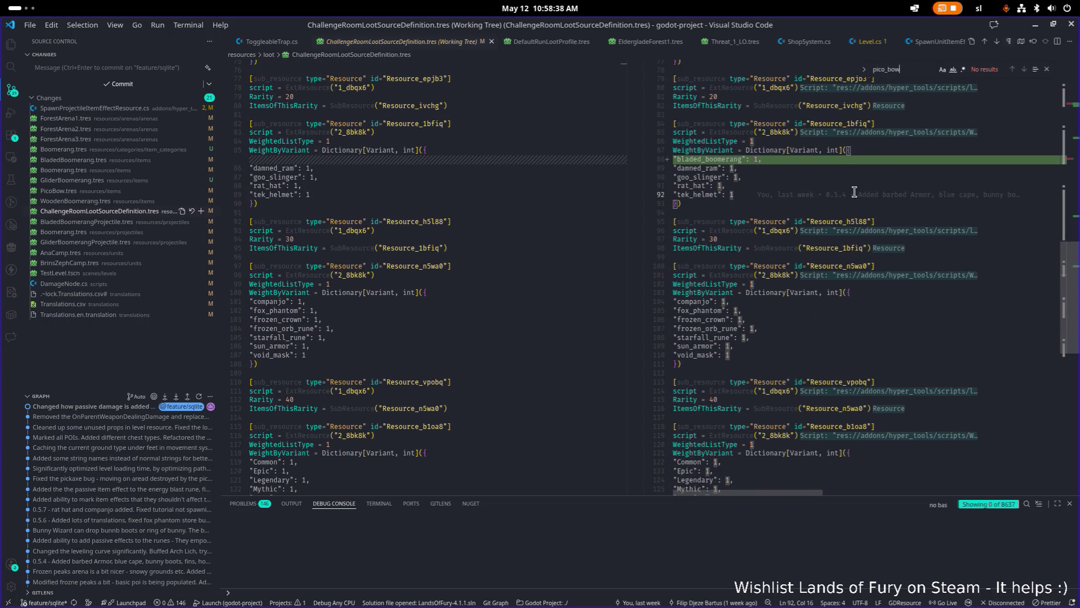
pyautogui.scroll(-1, 854, 192)
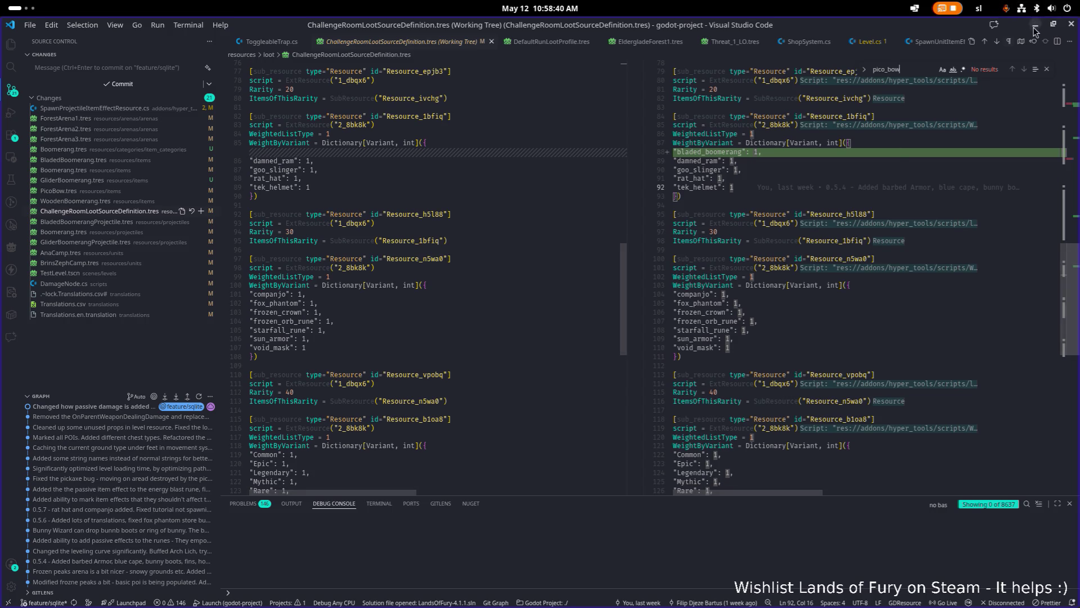
pyautogui.click(1035, 25)
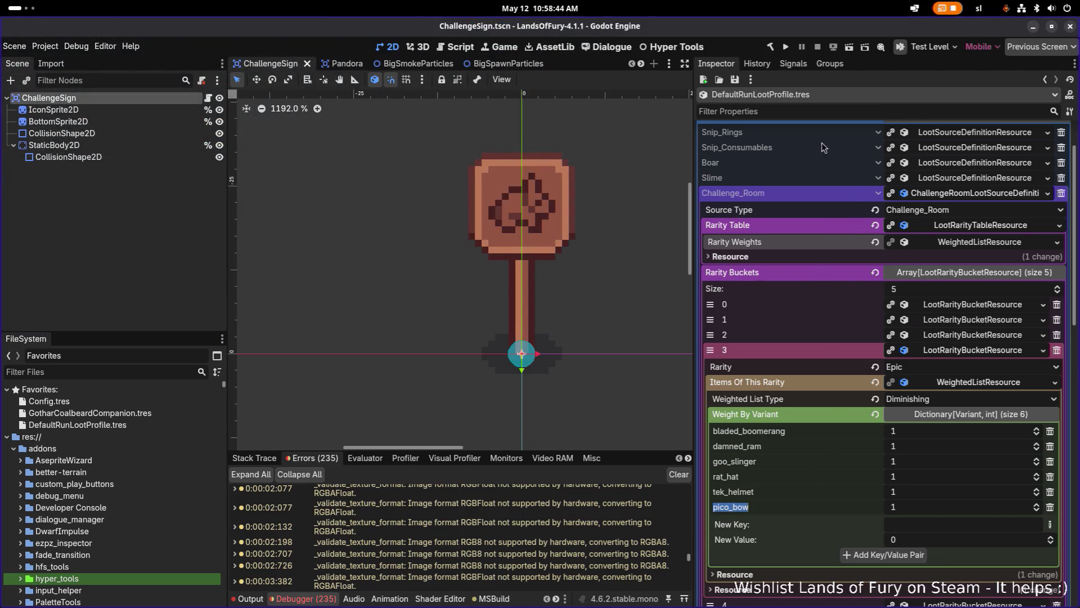
# Save the loot profile from the Inspector menu and reopen DefaultRunLootProfile.tres from Favorites.
pyautogui.click(735, 79)
pyautogui.click(814, 235)
pyautogui.click(950, 417)
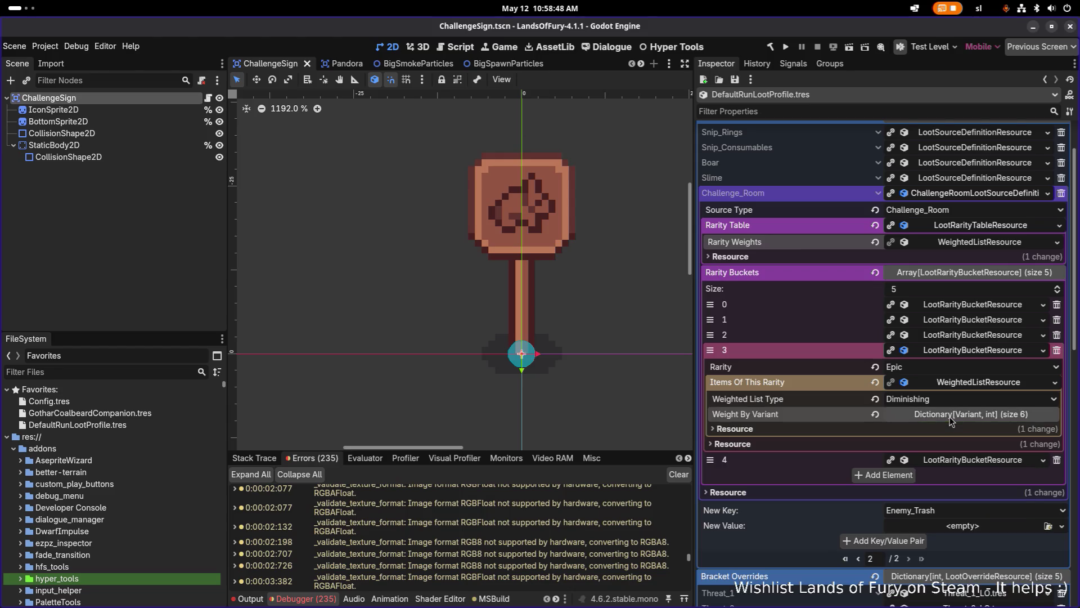
pyautogui.click(118, 401)
pyautogui.click(117, 413)
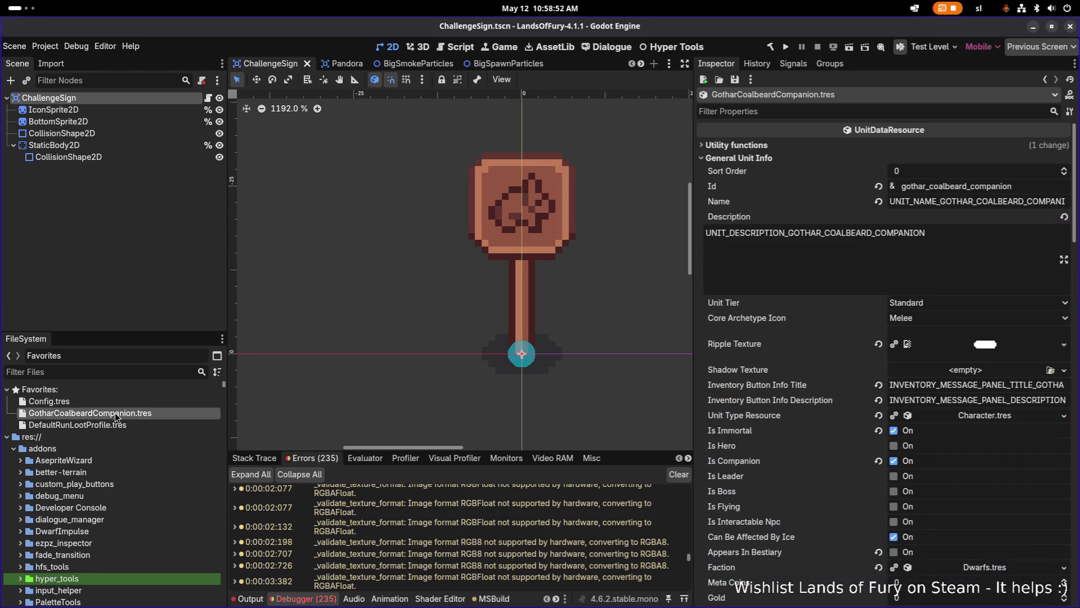
pyautogui.click(117, 424)
# Expand Challenge_Room's Epic bucket 3 on page 2 and confirm its pico_bow entry.
pyautogui.scroll(3, 911, 453)
pyautogui.click(909, 497)
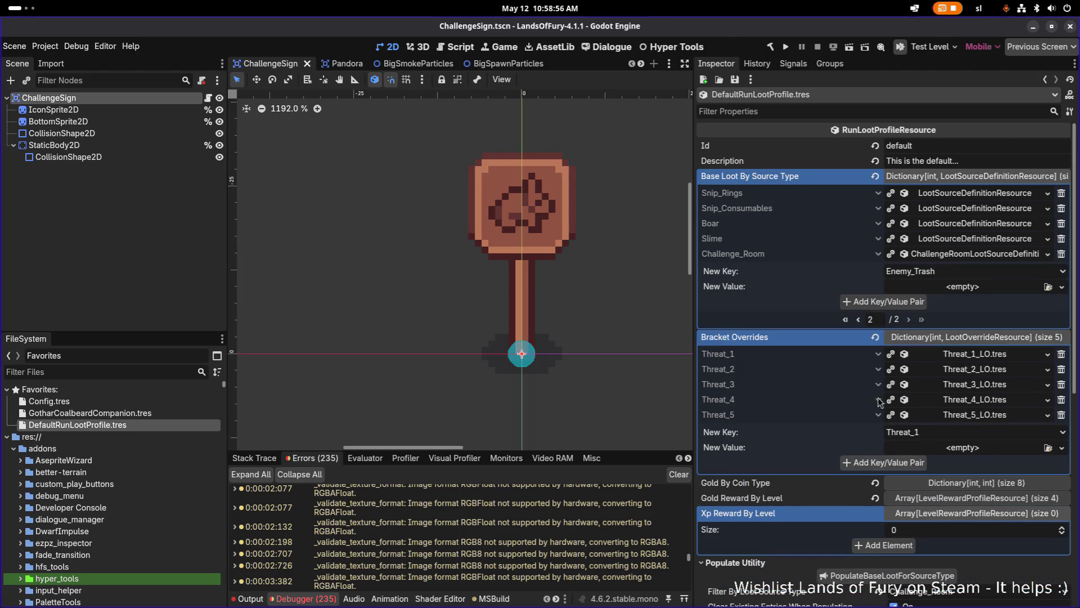
pyautogui.click(954, 255)
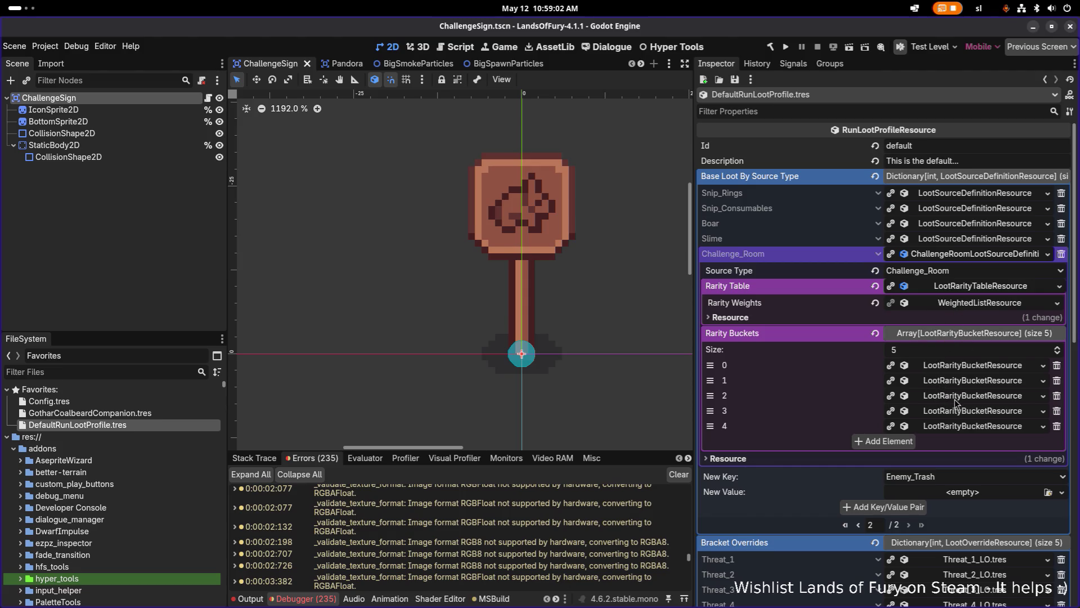
pyautogui.click(968, 305)
pyautogui.click(961, 340)
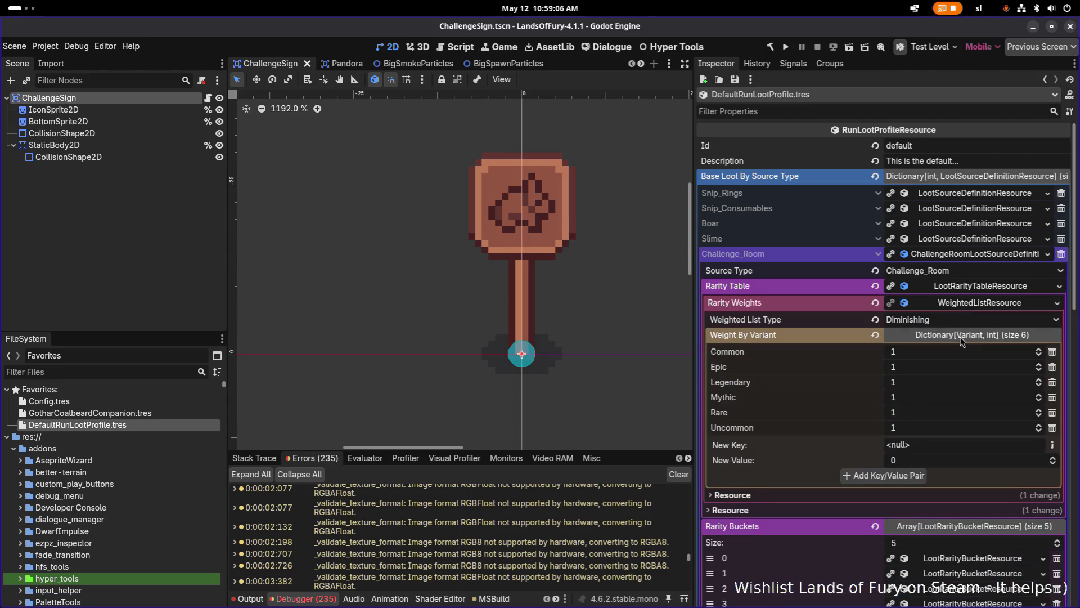
pyautogui.click(961, 340)
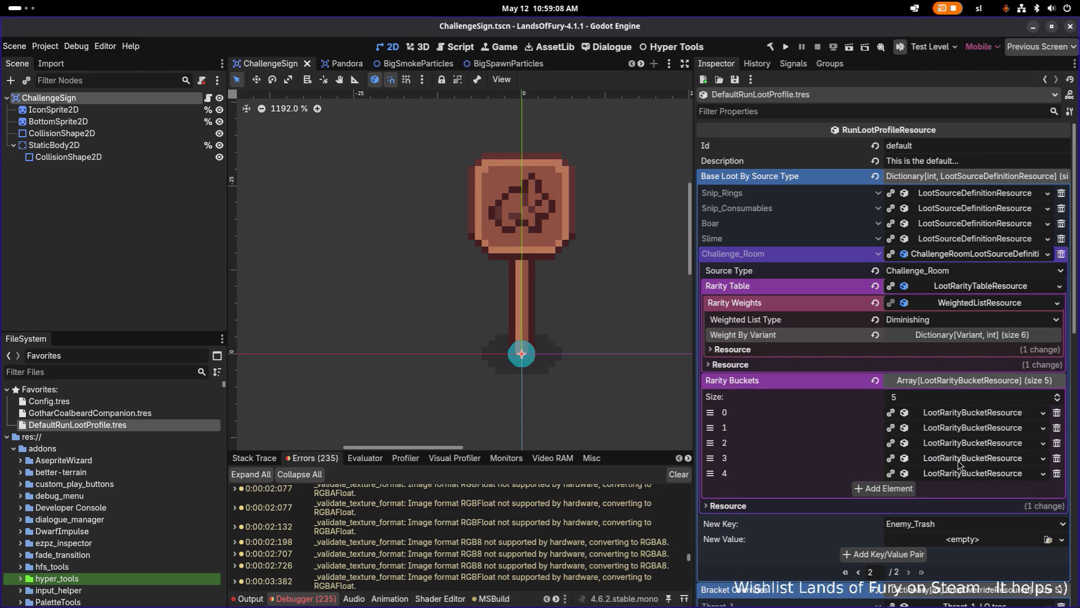
pyautogui.click(959, 459)
pyautogui.click(943, 521)
pyautogui.scroll(-2, 927, 522)
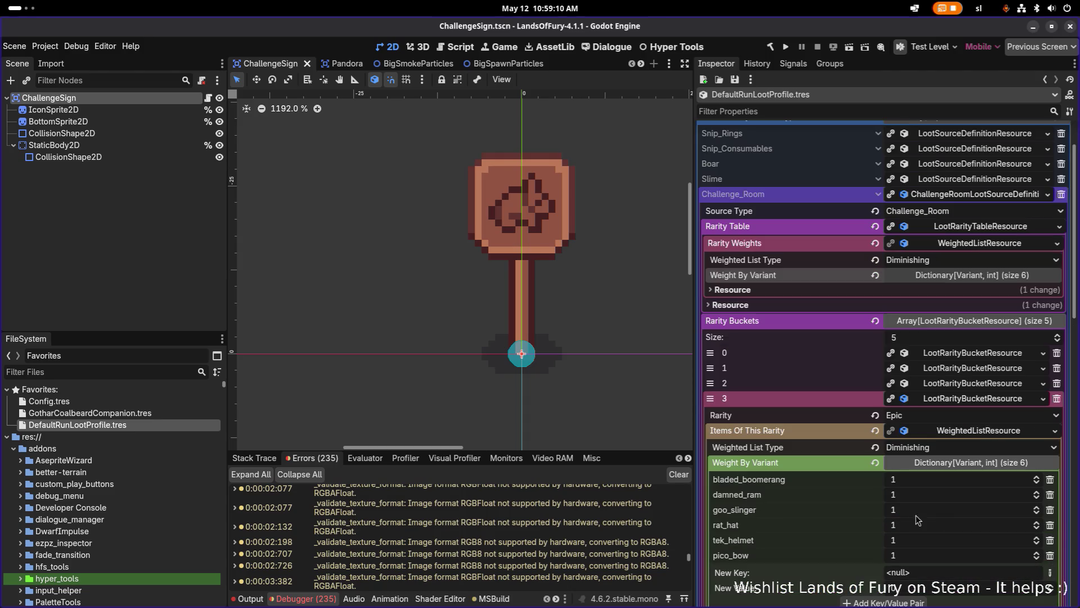
pyautogui.doubleClick(741, 556)
pyautogui.hotkey('alt', 'Tab')
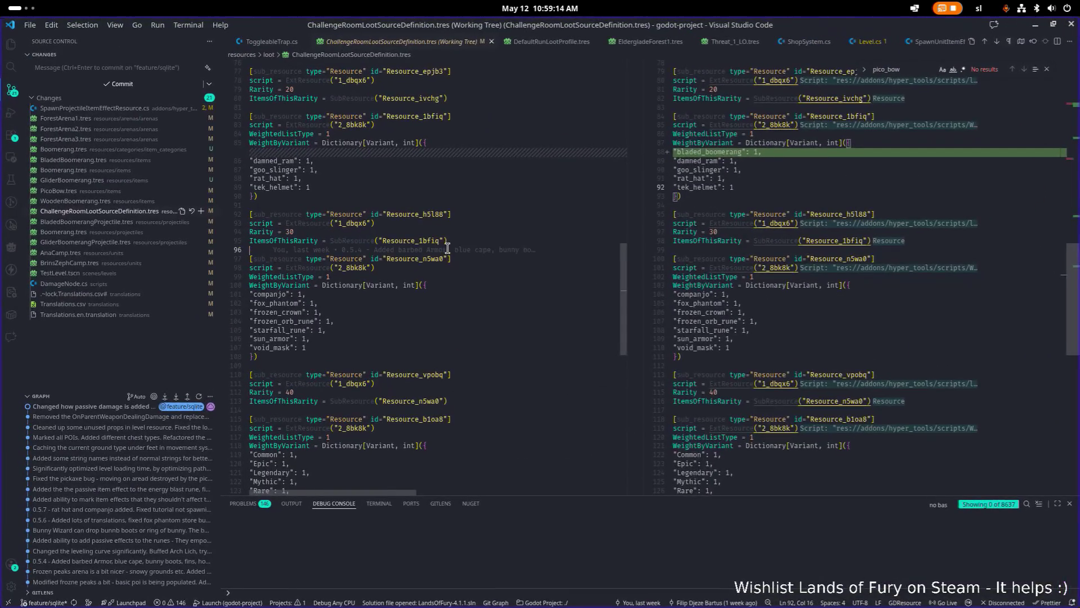
# Reopen the ChallengeRoomLootSourceDefinition.tres diff, scroll its new version, and return to Godot.
pyautogui.click(119, 202)
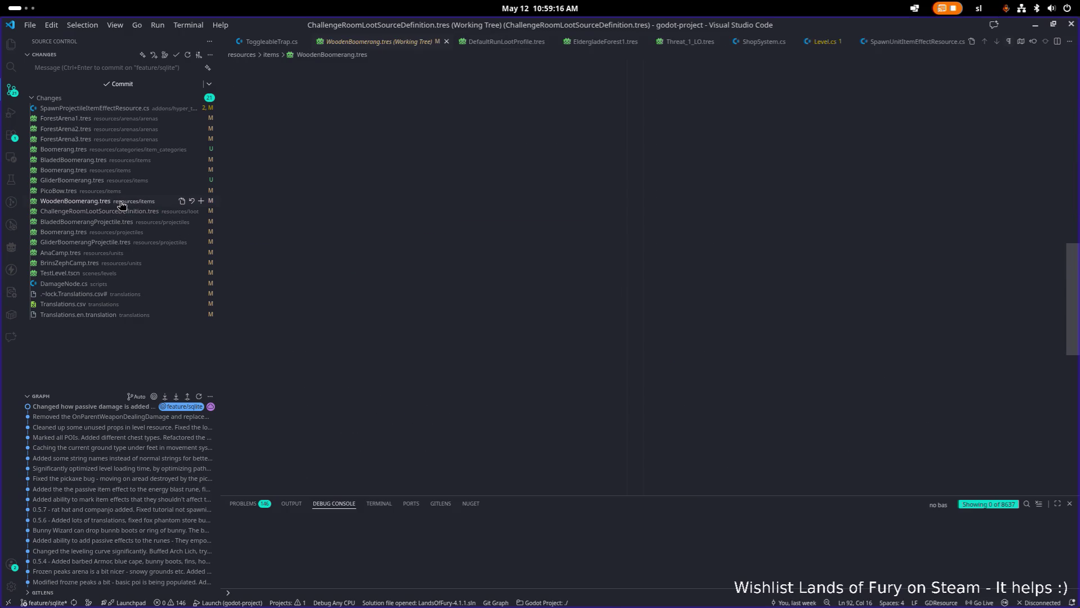
pyautogui.click(119, 216)
pyautogui.click(814, 262)
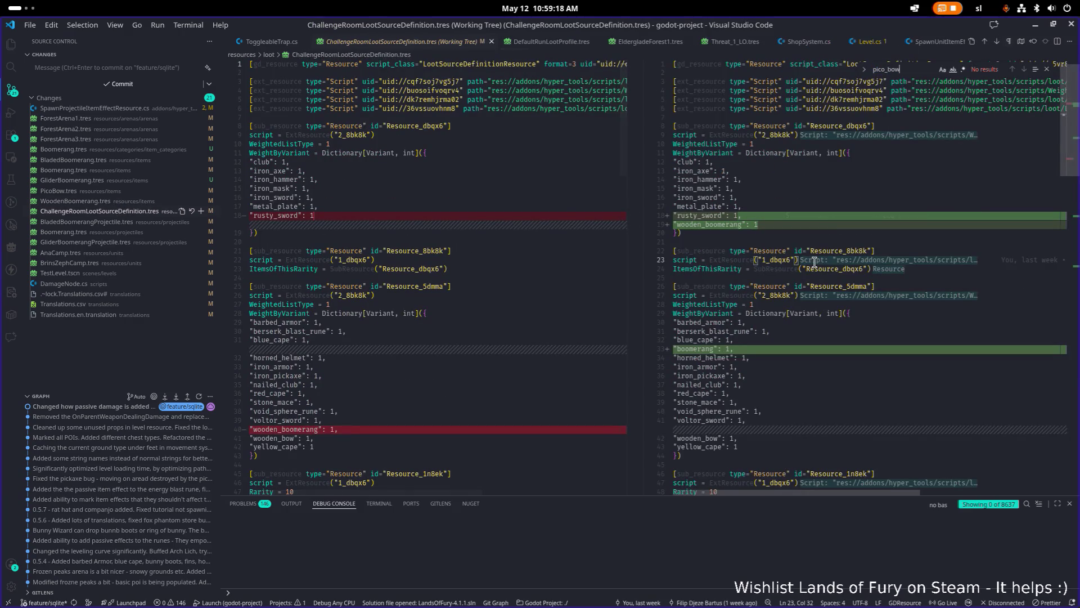
pyautogui.scroll(-20, 808, 261)
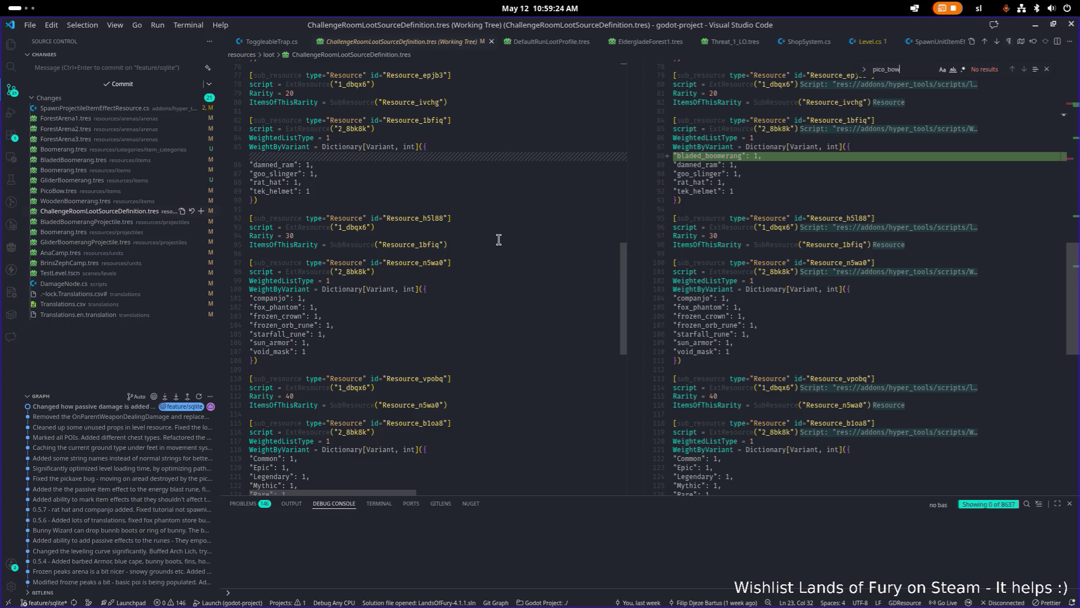
pyautogui.click(1035, 25)
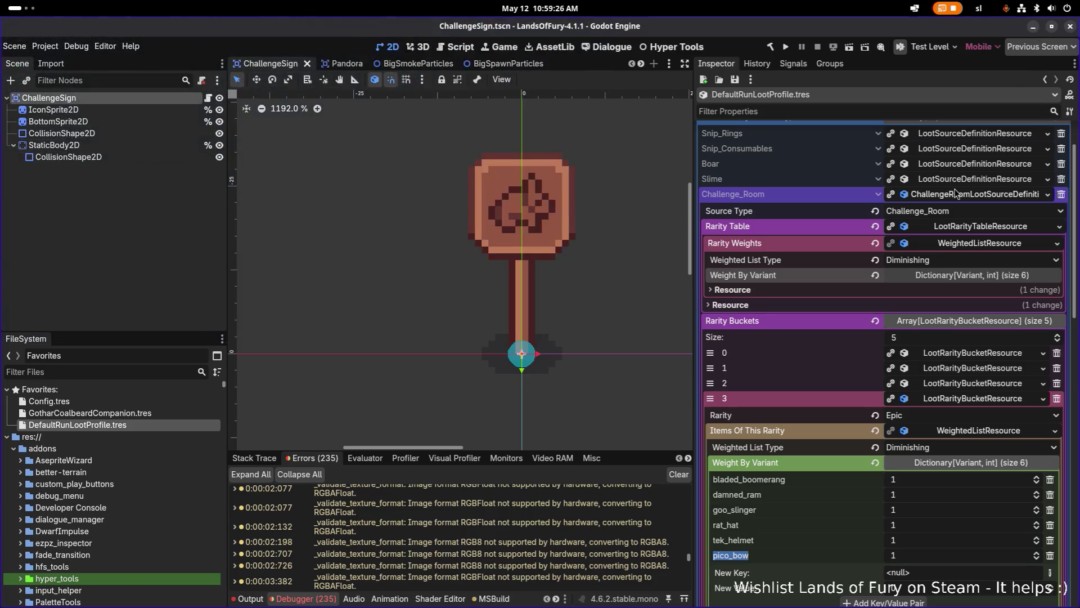
# Save, add a goo_bow String key to the Epic weights, save again, and return to VS Code.
pyautogui.scroll(-3, 890, 392)
pyautogui.hotkey('ctrl', 's')
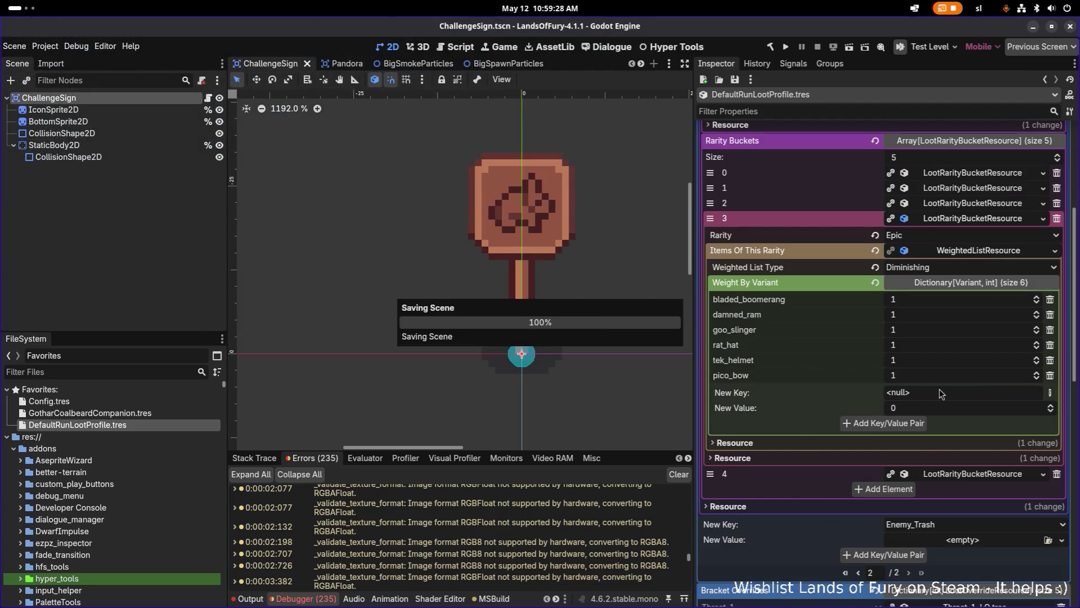
pyautogui.click(1051, 396)
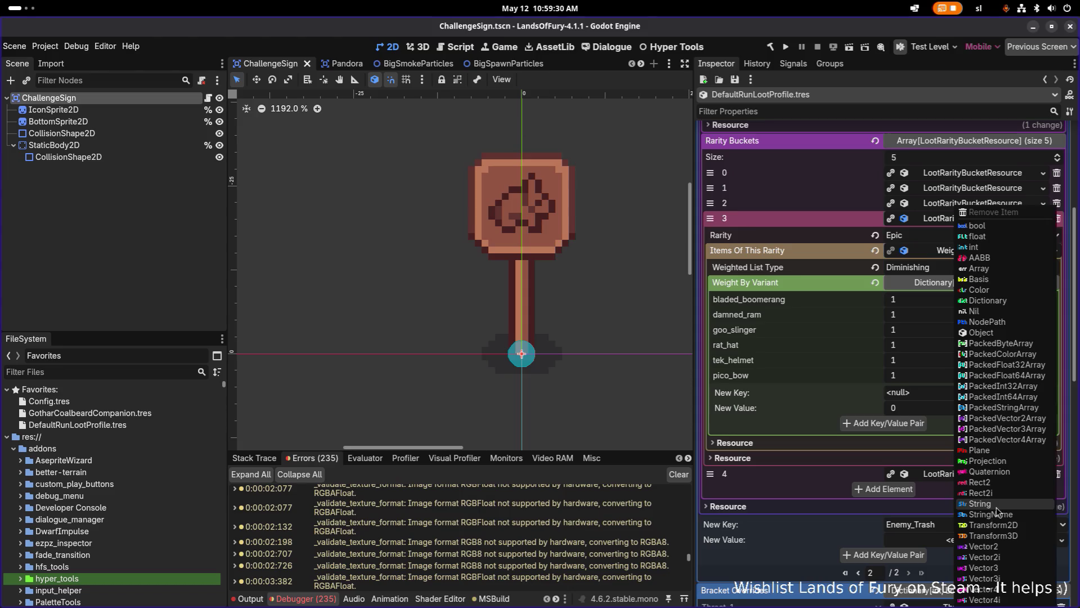
pyautogui.click(994, 493)
pyautogui.write('goo_bow')
pyautogui.click(910, 425)
pyautogui.hotkey('ctrl', 's')
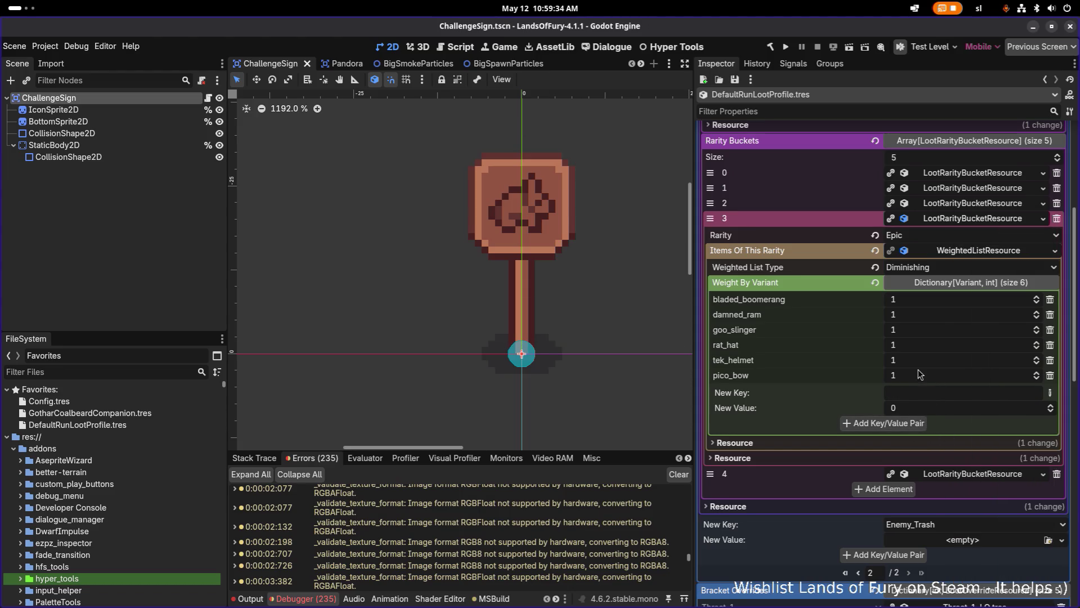
pyautogui.hotkey('alt', 'Tab')
pyautogui.click(560, 313)
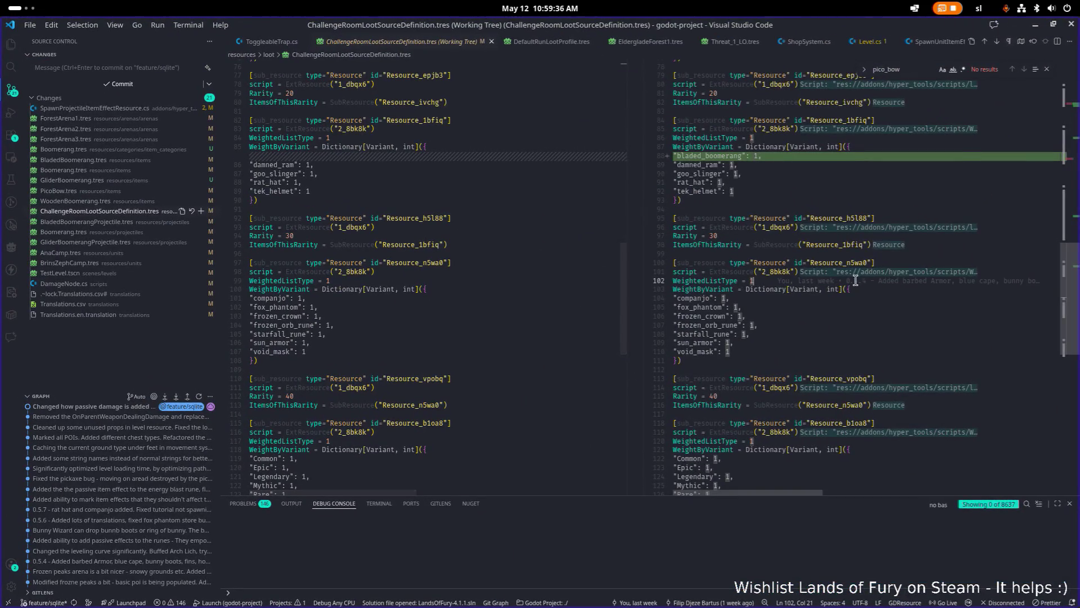
# Review the Boomerang.tres, BladedBoomerangProjectile.tres and ChallengeRoomLootSourceDefinition.tres diffs.
pyautogui.click(111, 232)
pyautogui.click(111, 212)
pyautogui.click(112, 222)
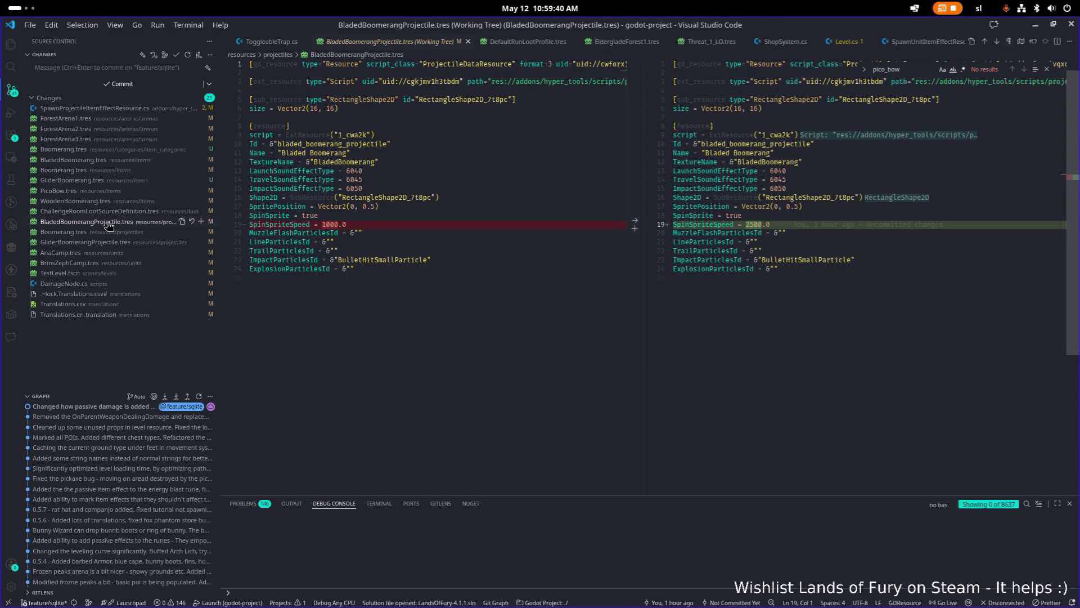
pyautogui.click(110, 212)
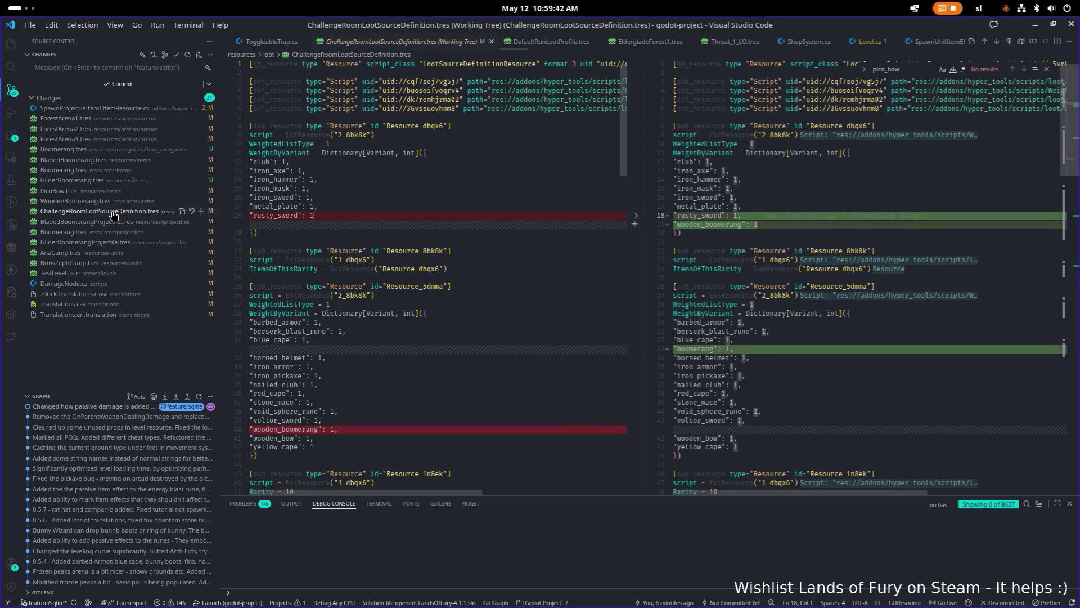
pyautogui.scroll(-4, 781, 302)
pyautogui.click(842, 287)
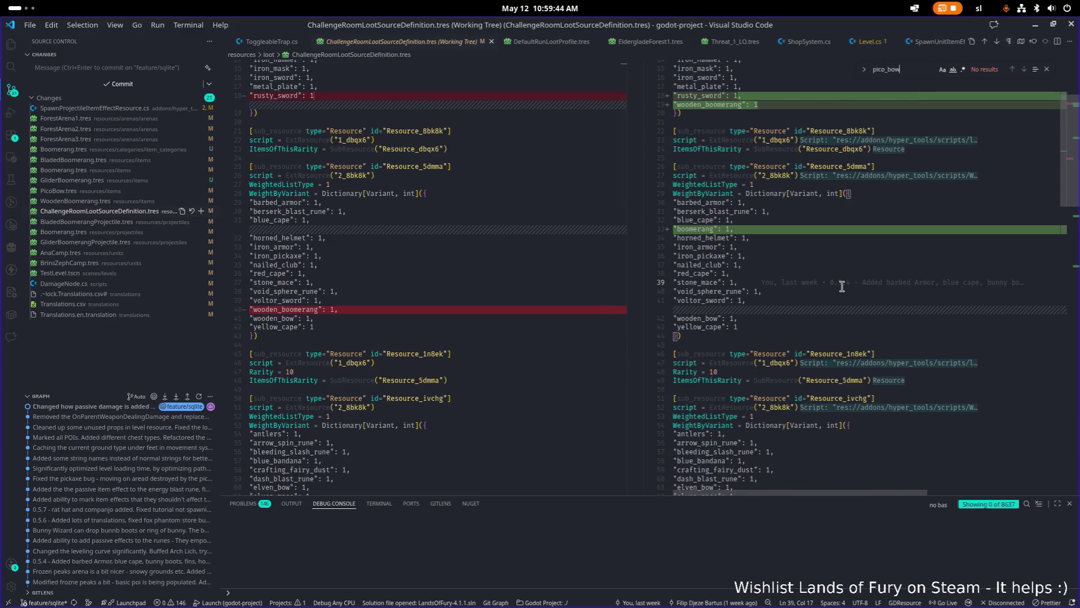
# Search the project for pico_bow, then glider, and open the glider_boomerang match in the loot definition.
pyautogui.hotkey('ctrl', 'shift', 'f')
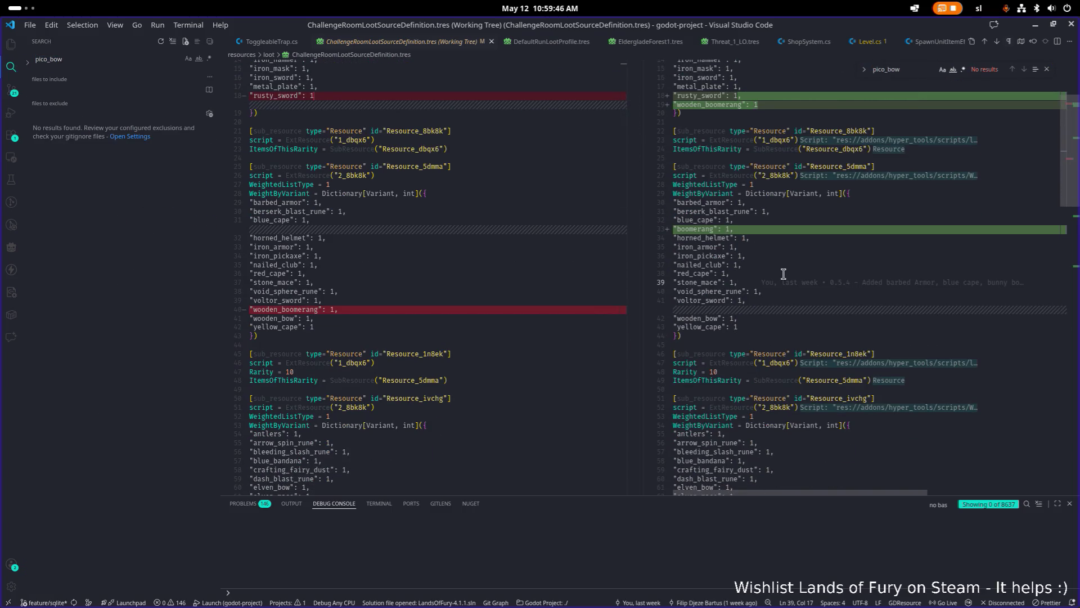
pyautogui.hotkey('ctrl', 'a')
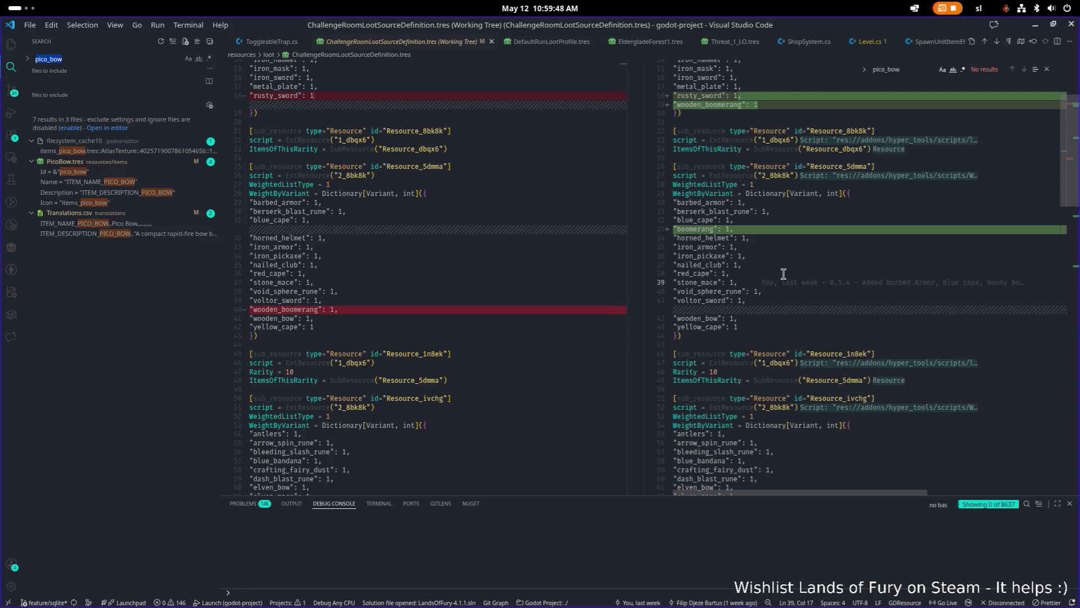
pyautogui.write('glide')
pyautogui.write('r')
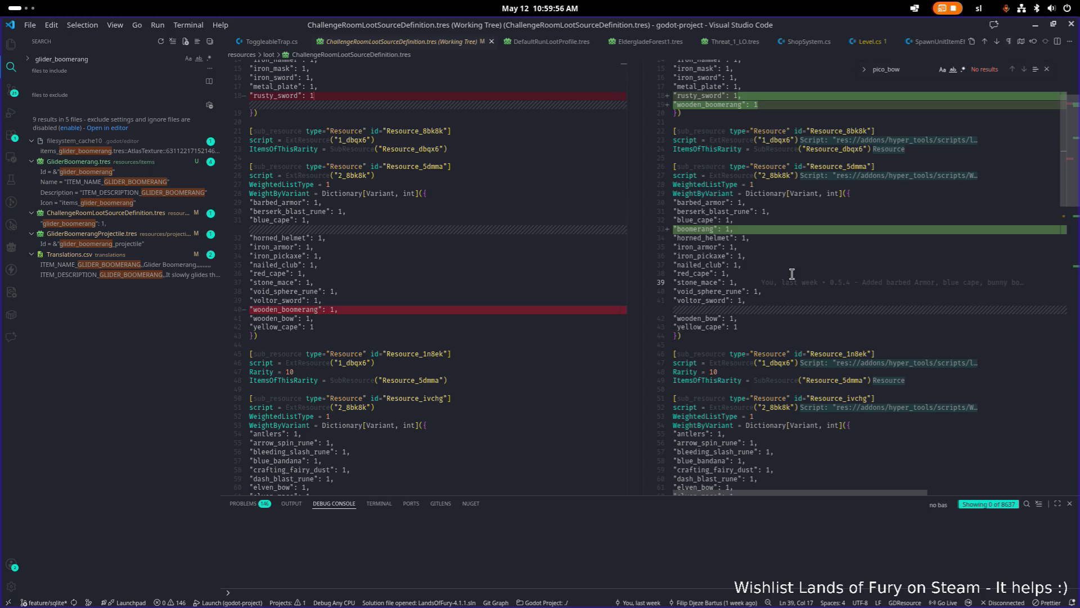
pyautogui.press('F4')
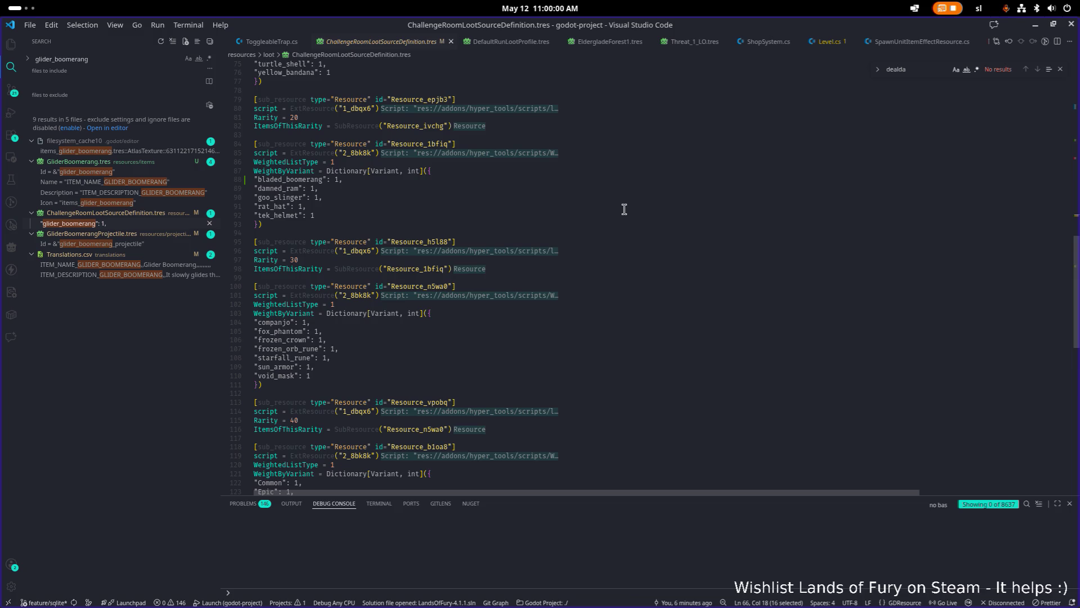
pyautogui.click(581, 205)
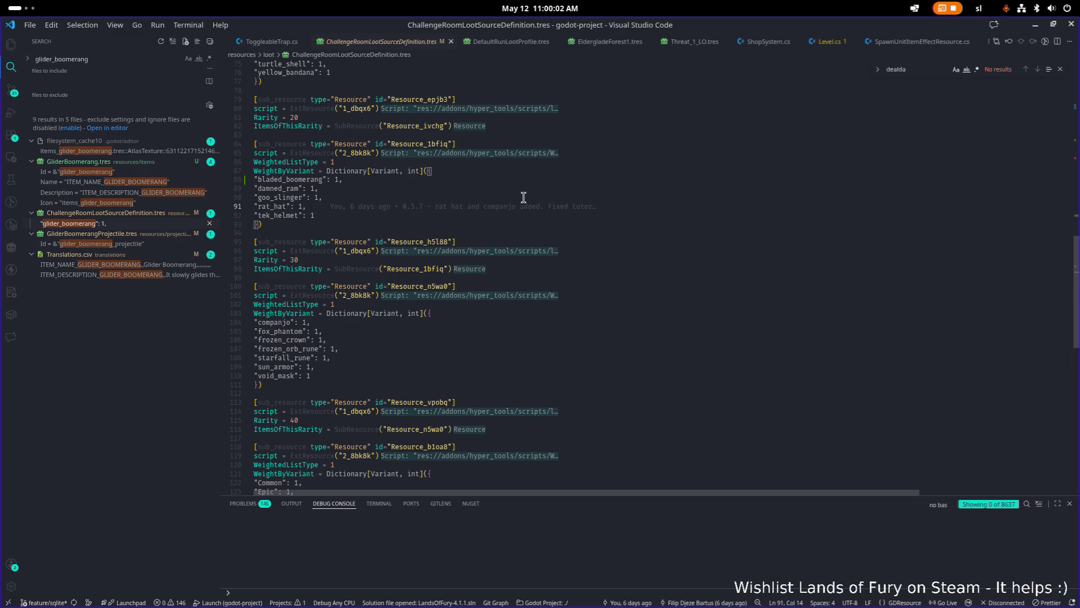
pyautogui.hotkey('alt', 'Tab')
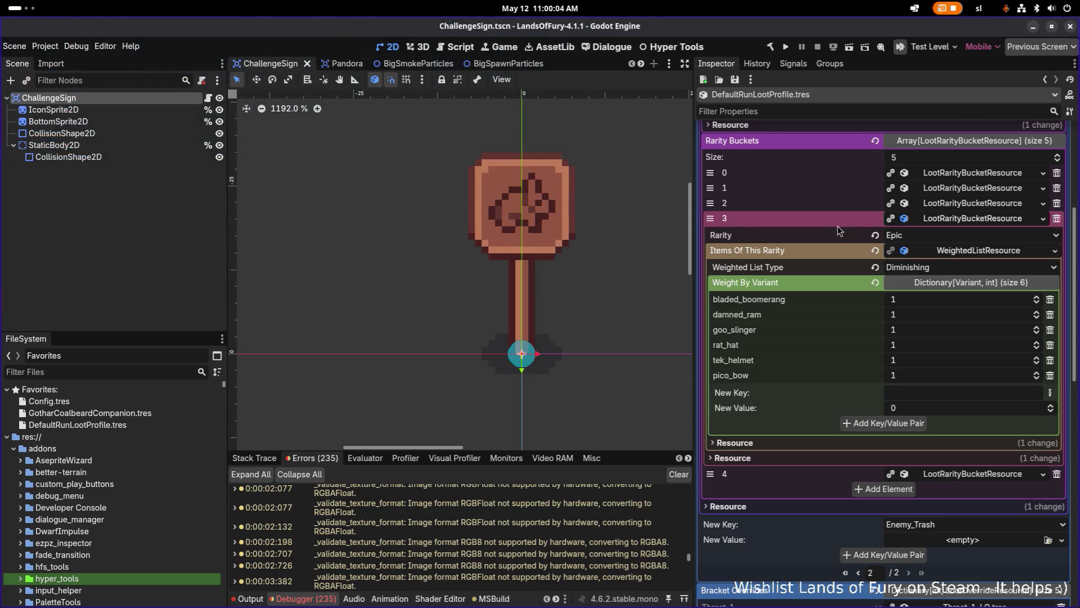
# Reload the Godot project via Project > Reload Current Project and start debugging with F5 in VS Code.
pyautogui.click(97, 193)
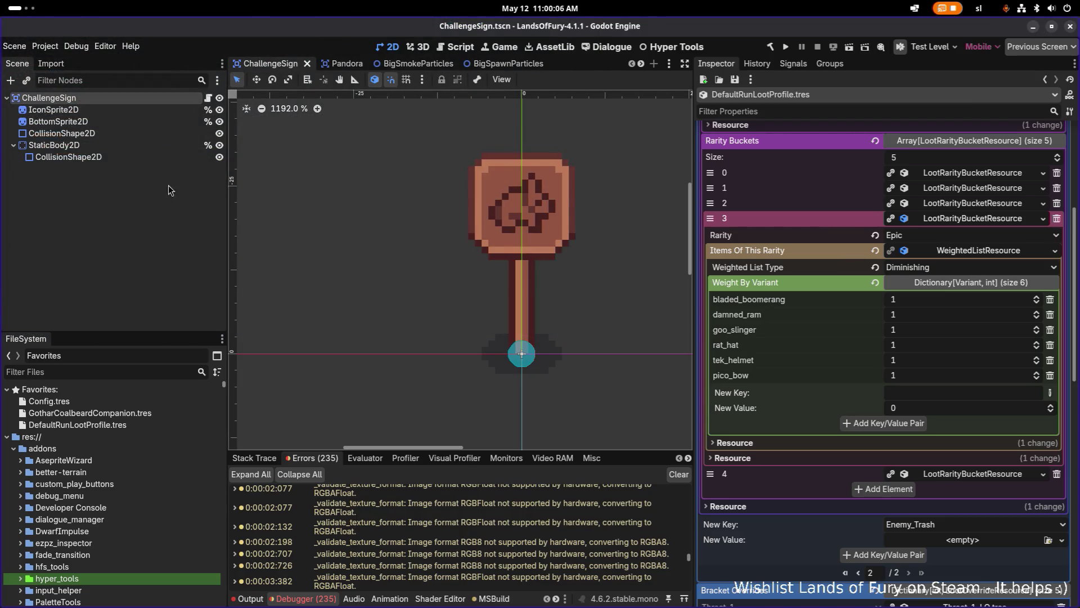
pyautogui.click(45, 46)
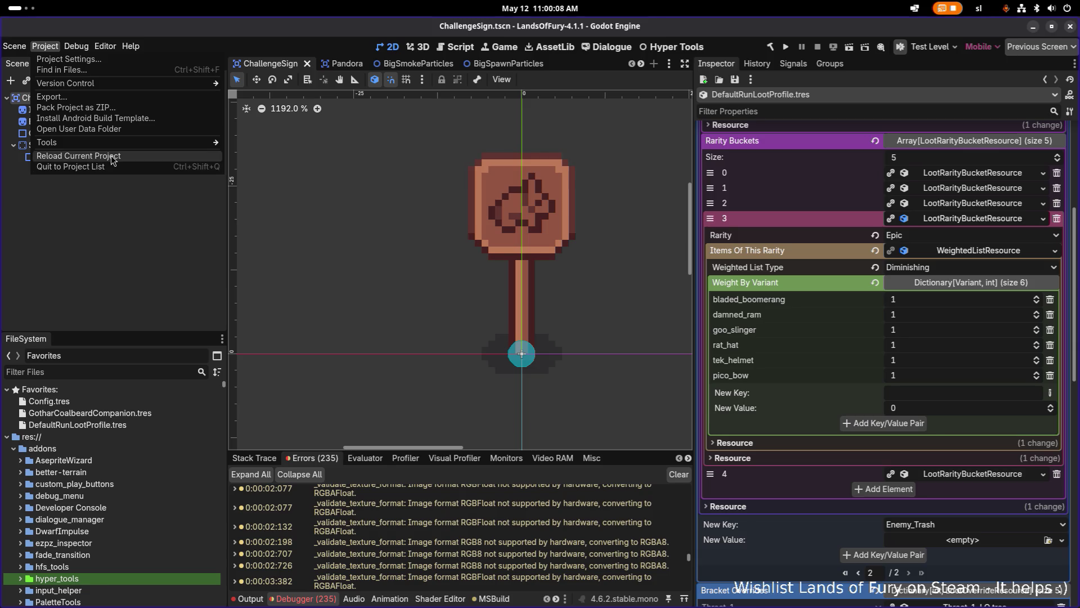
pyautogui.click(112, 161)
pyautogui.hotkey('alt', 'Tab')
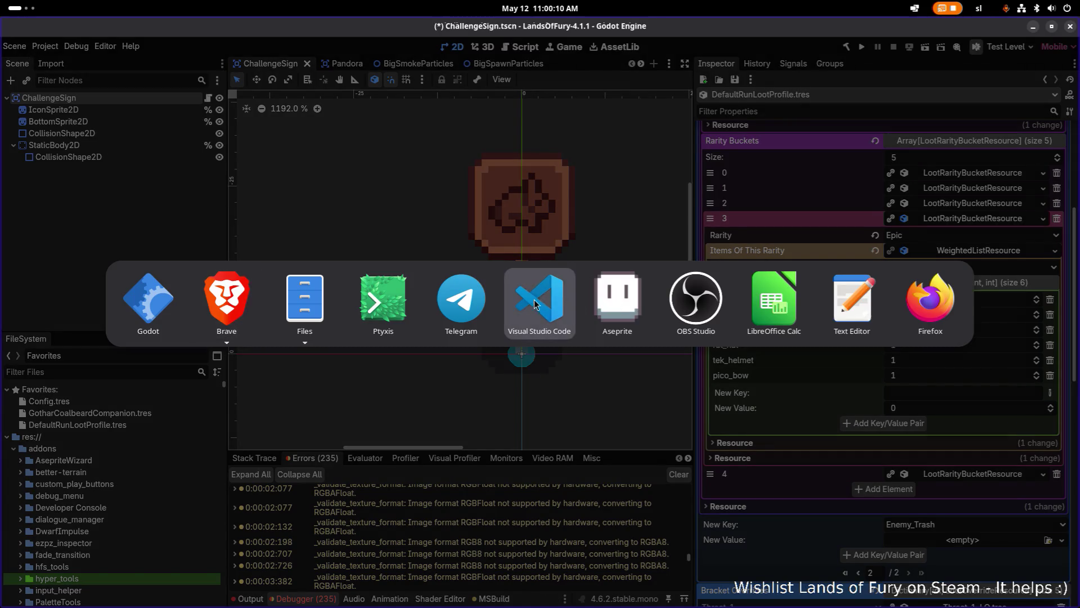
pyautogui.press('F5')
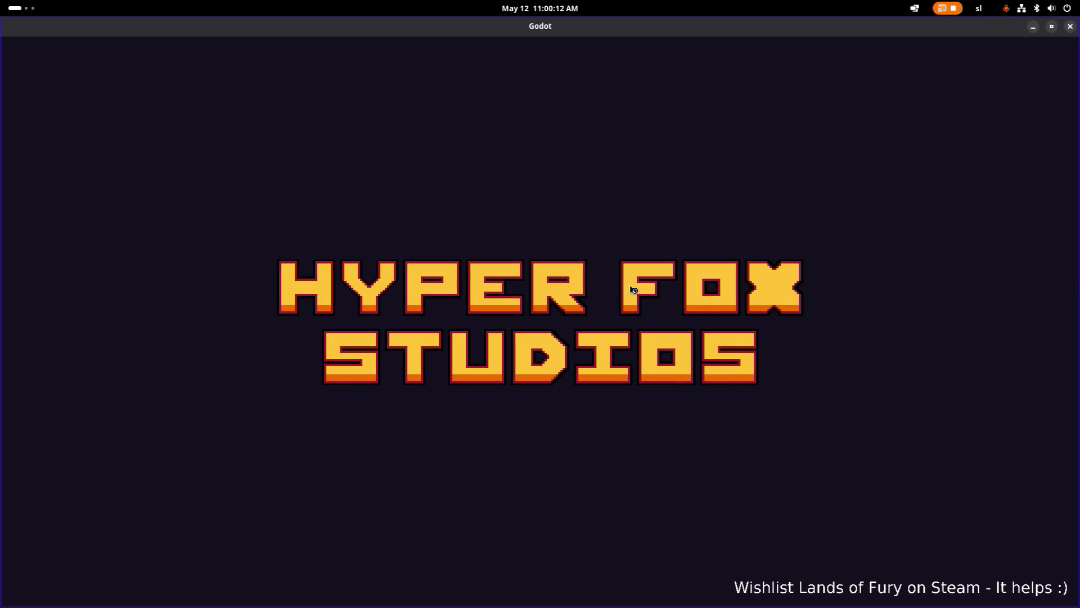
pyautogui.hotkey('alt', 'Tab')
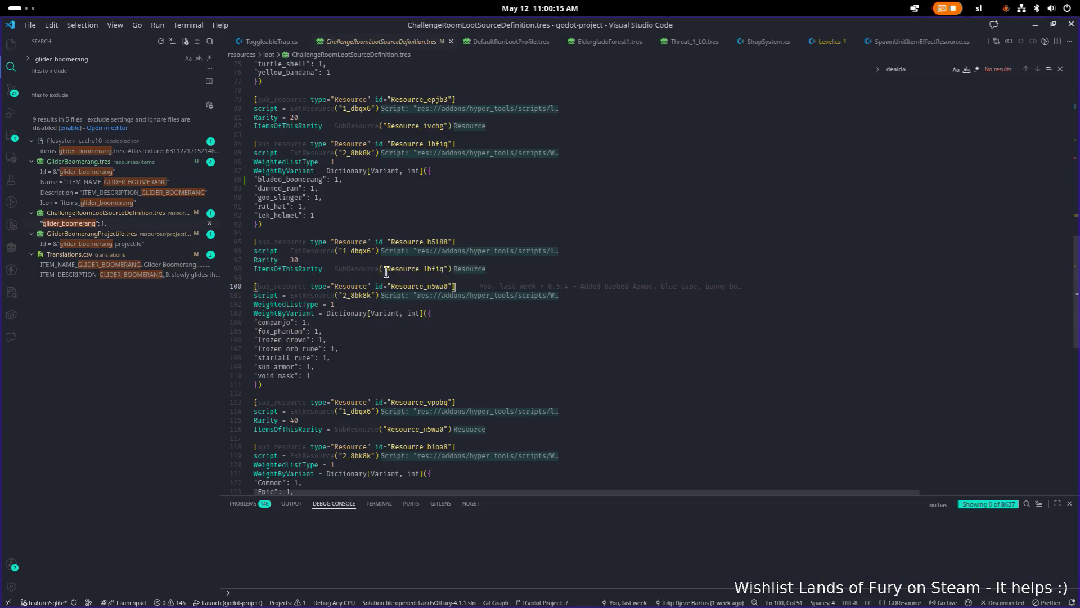
pyautogui.click(500, 269)
# Run Developer: Reload Window from the Command Palette and confirm despite the running session.
pyautogui.hotkey('ctrl', 'shift', 'p')
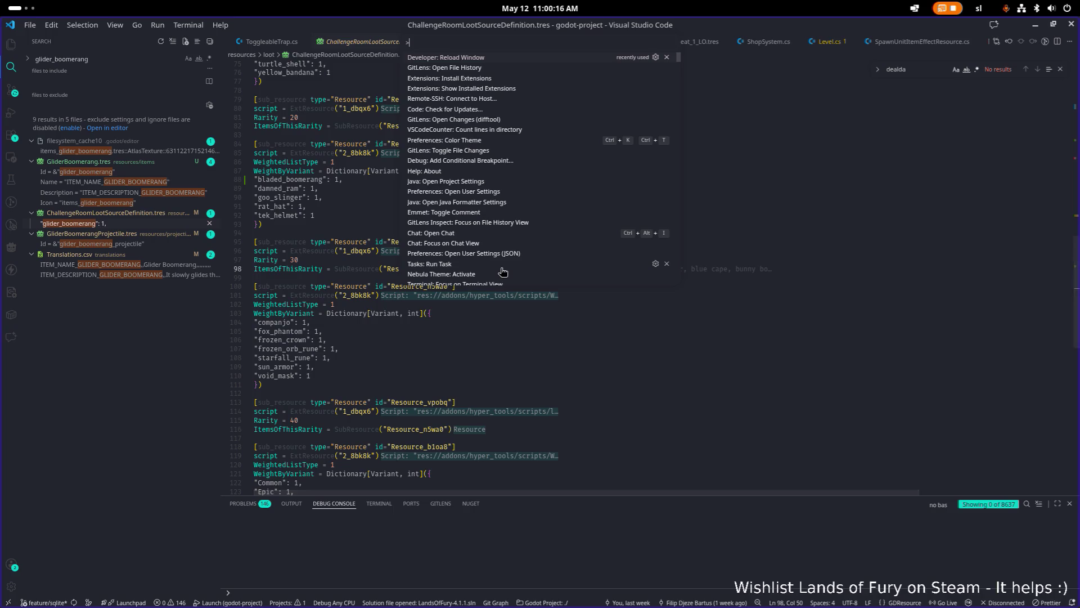
pyautogui.press('Return')
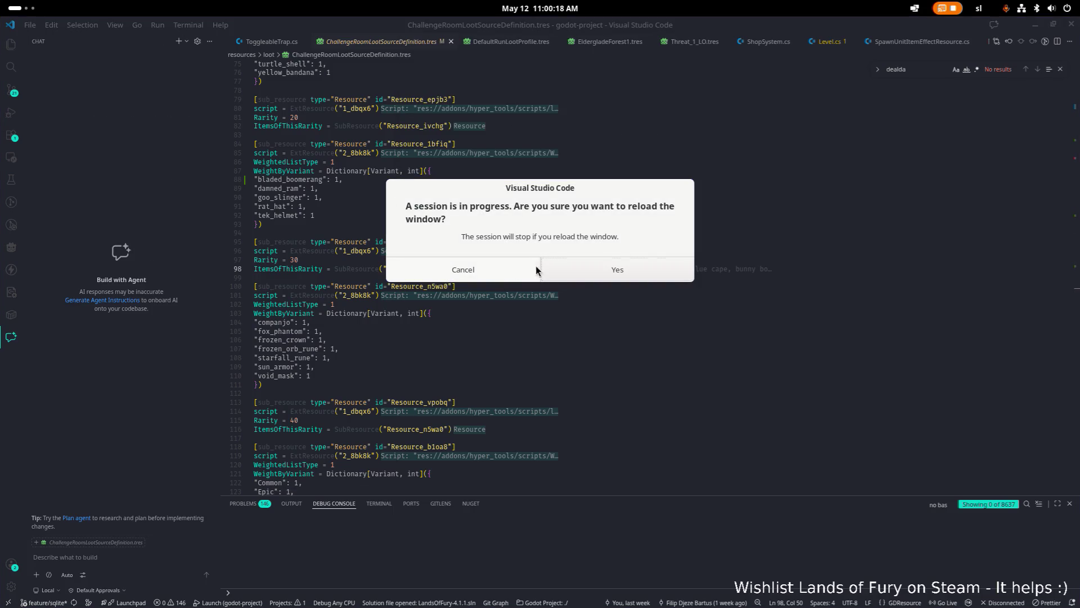
pyautogui.click(621, 271)
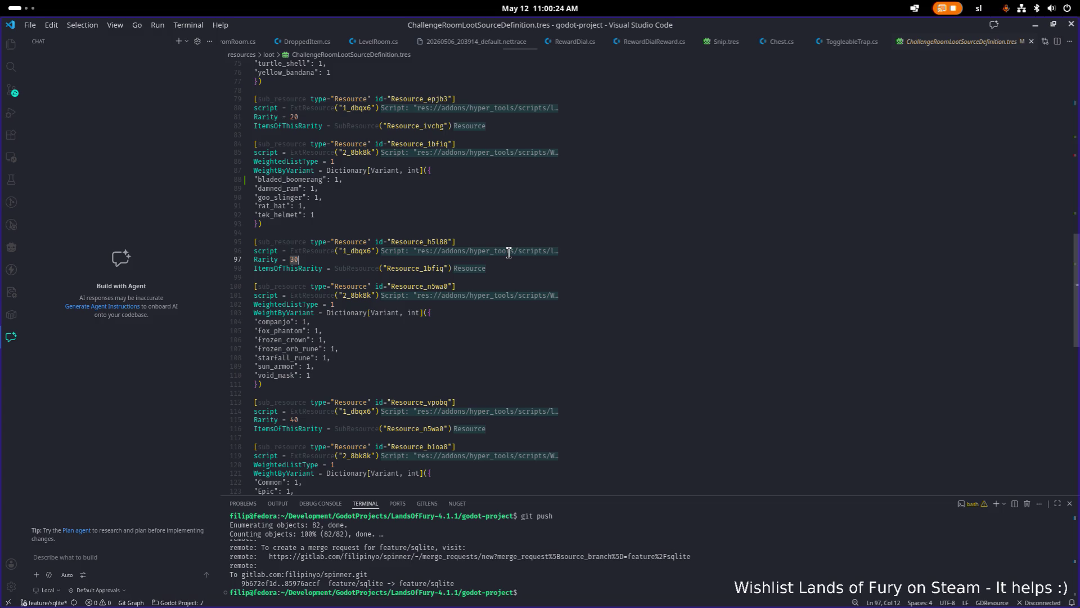
pyautogui.click(591, 242)
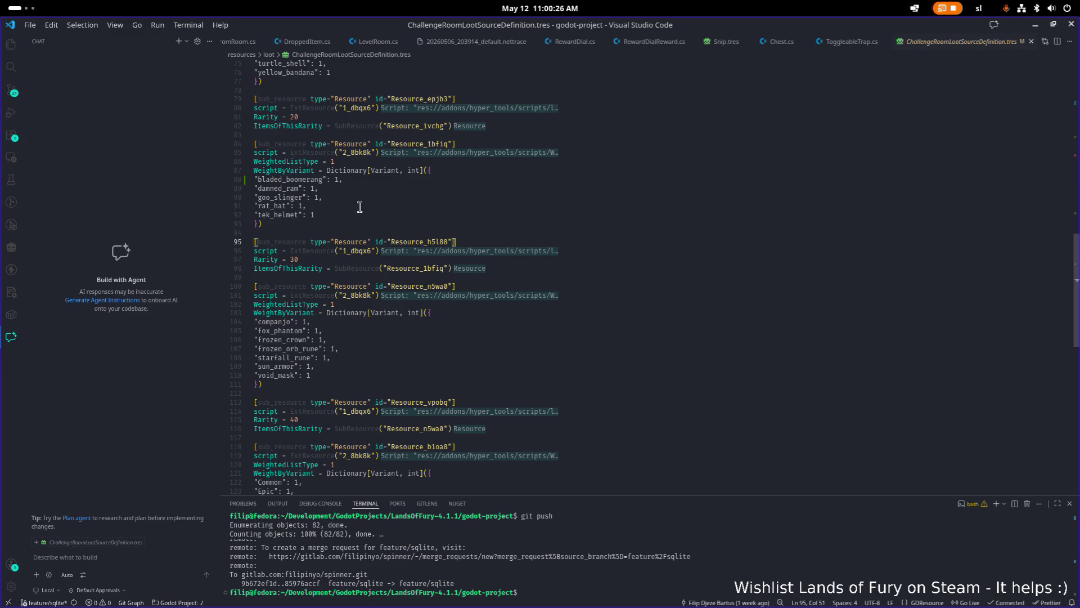
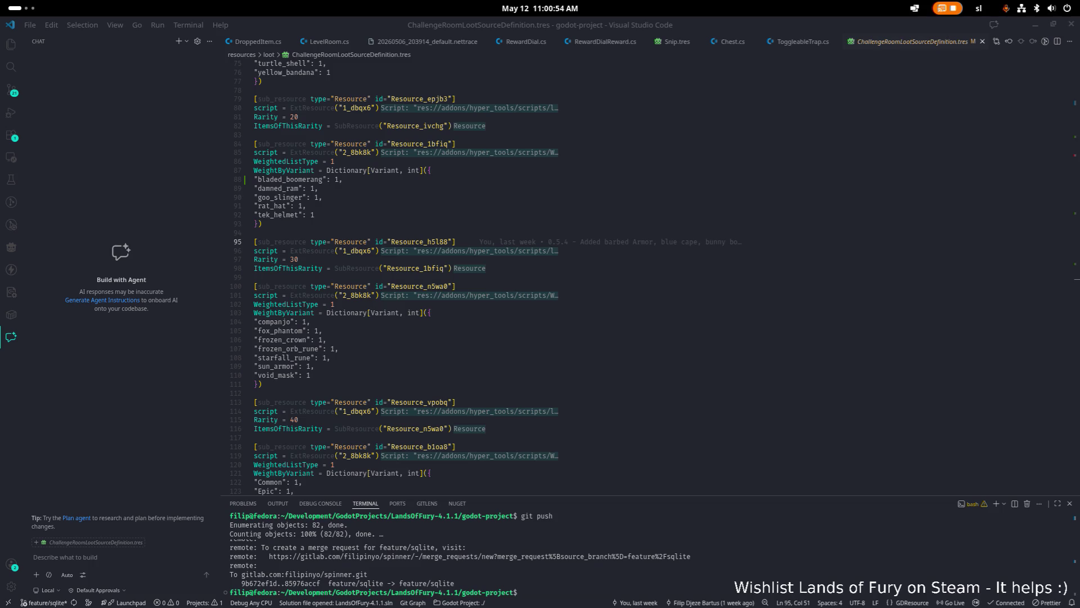
# Open the uncommitted diff of ChallengeRoomLootSourceDefinition.tres from Source Control.
pyautogui.scroll(-1, 565, 193)
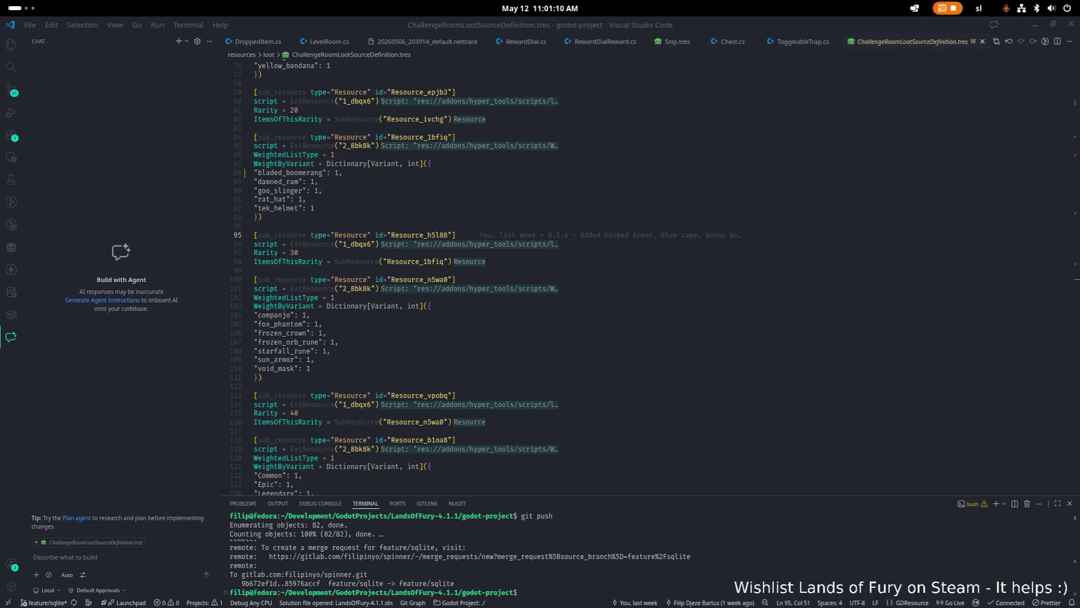
pyautogui.click(326, 311)
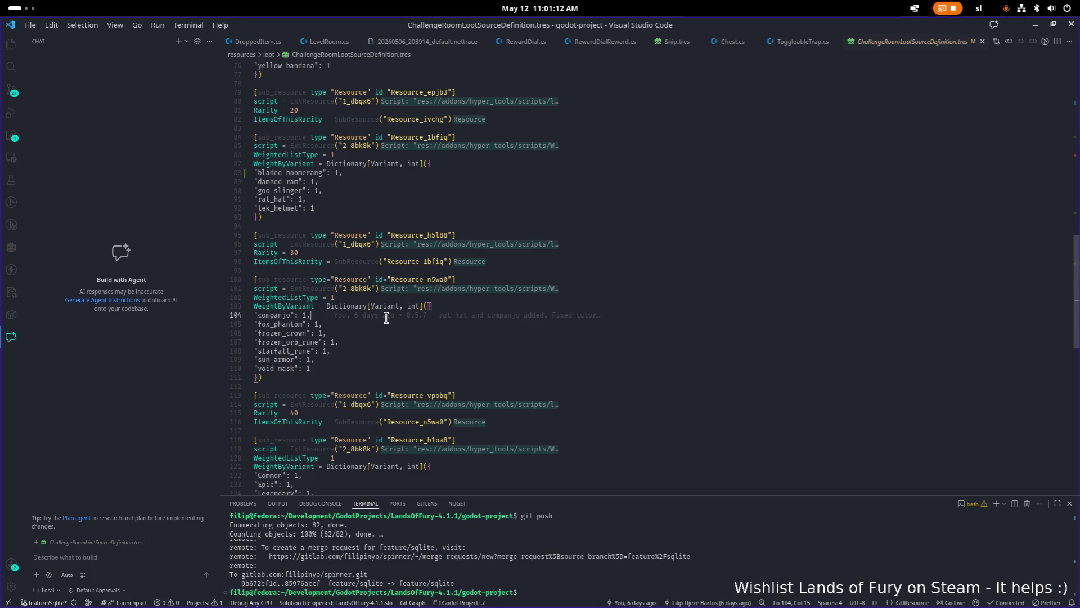
pyautogui.click(599, 345)
pyautogui.click(630, 386)
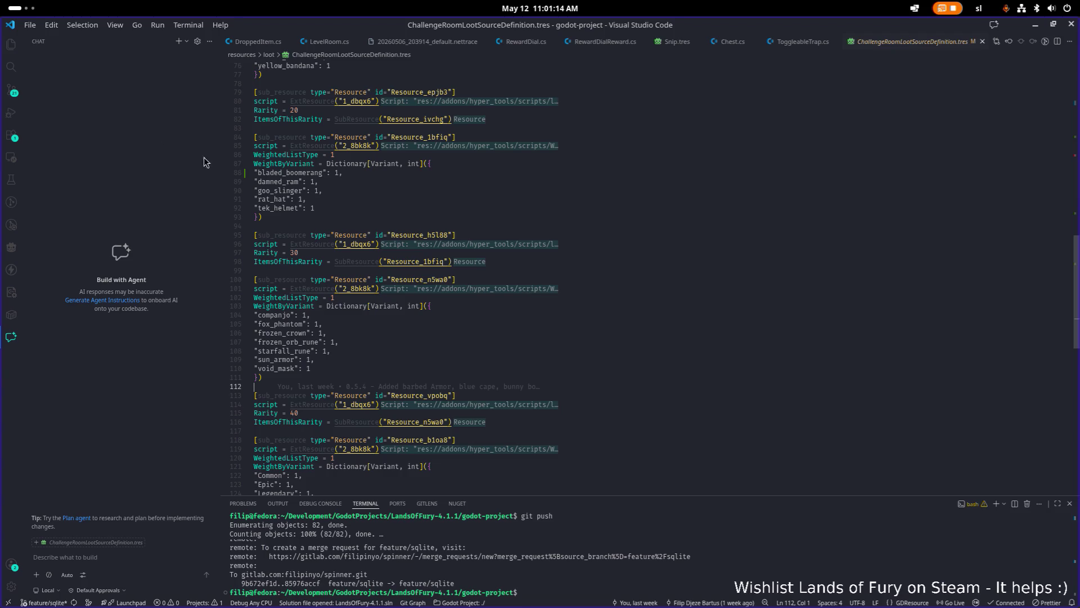
pyautogui.click(21, 91)
pyautogui.click(101, 211)
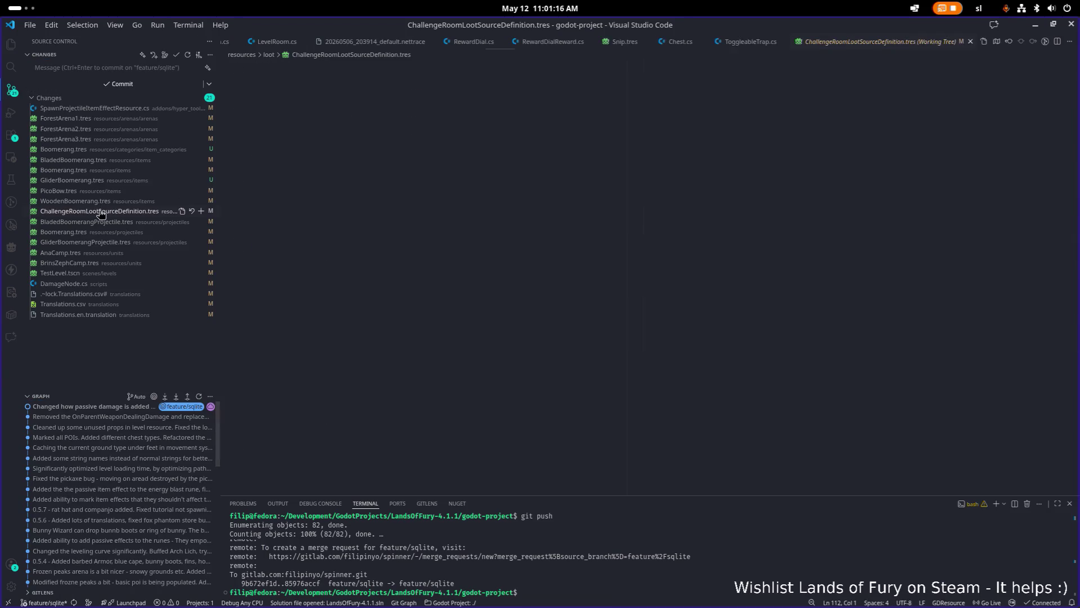
pyautogui.scroll(-15, 781, 269)
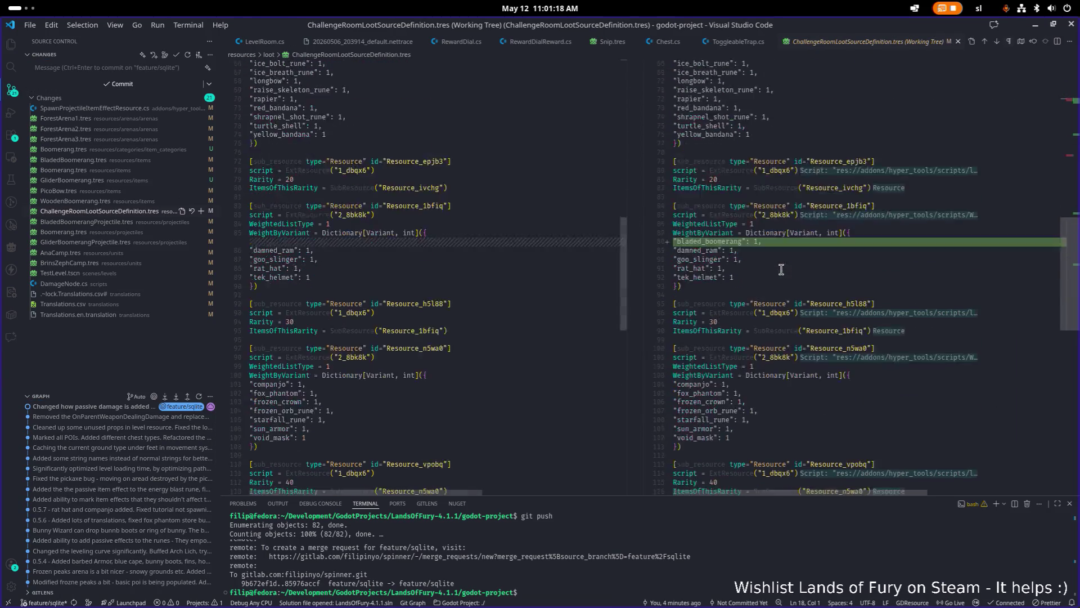
pyautogui.scroll(5, 782, 269)
pyautogui.click(820, 258)
# Search the diff for 'pico' to confirm no pico item exists, then return to Godot.
pyautogui.hotkey('ctrl', 'f')
pyautogui.write('pico')
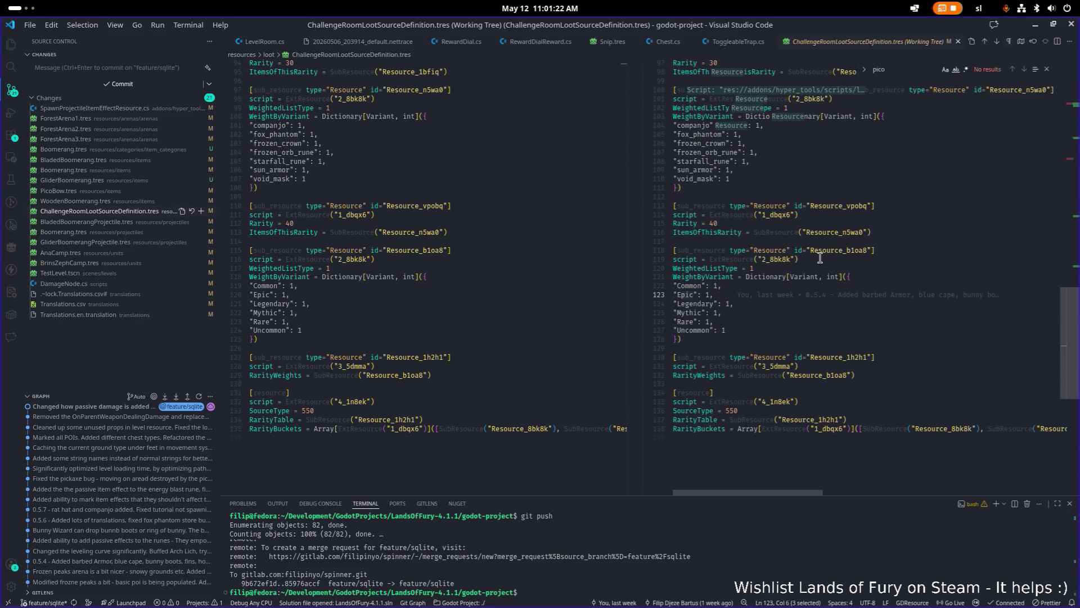
pyautogui.hotkey('alt', 'Tab')
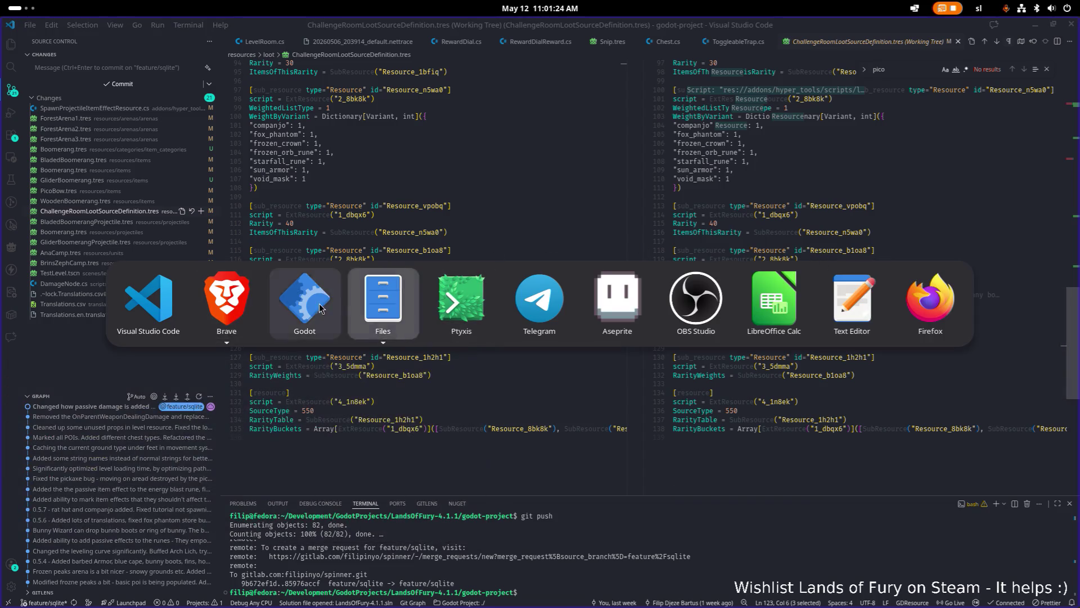
pyautogui.click(325, 308)
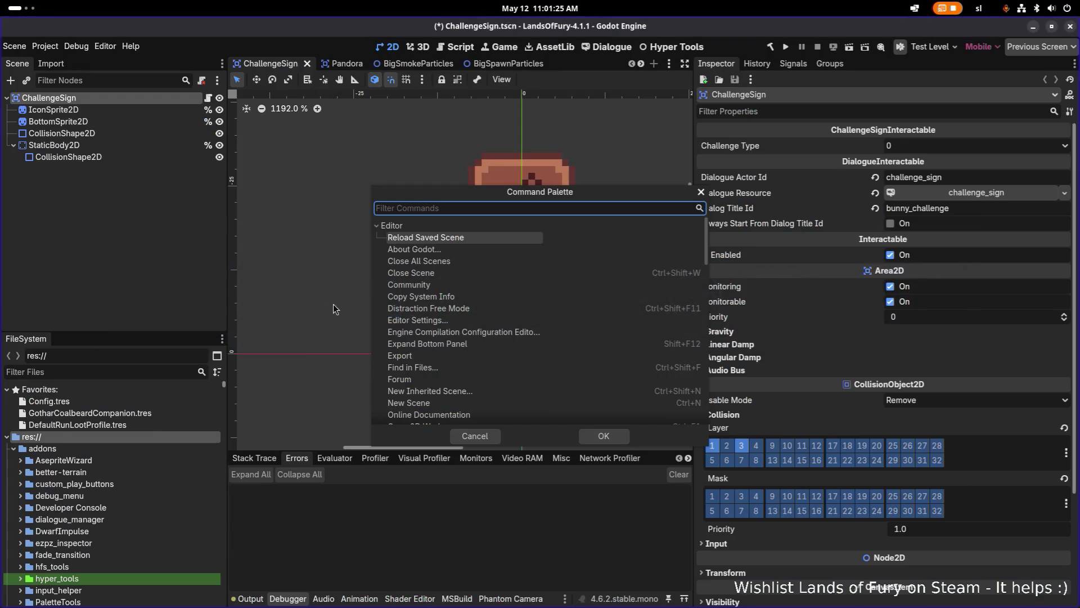
# Close the command palette and open DefaultRunLootProfile.tres from Favorites in the Inspector.
pyautogui.click(701, 193)
pyautogui.click(167, 414)
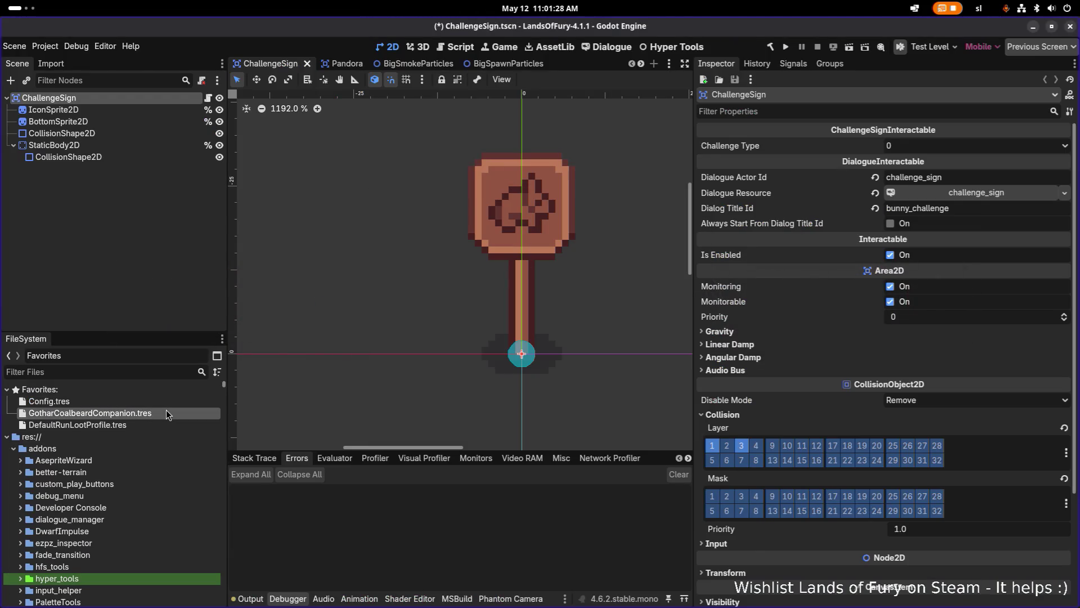
pyautogui.click(136, 426)
pyautogui.scroll(-3, 809, 437)
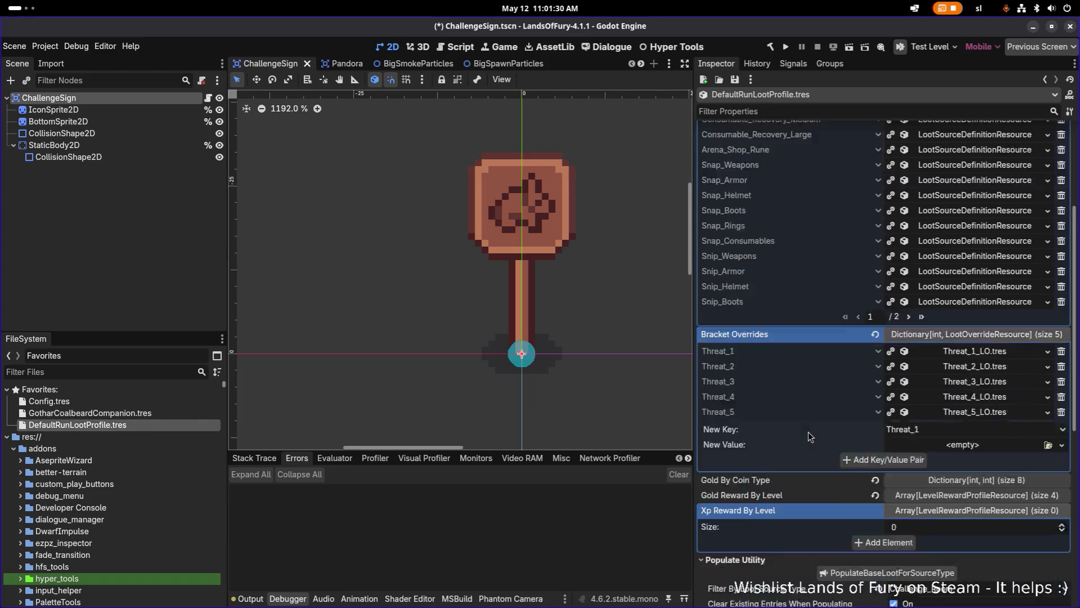
pyautogui.scroll(-5, 809, 437)
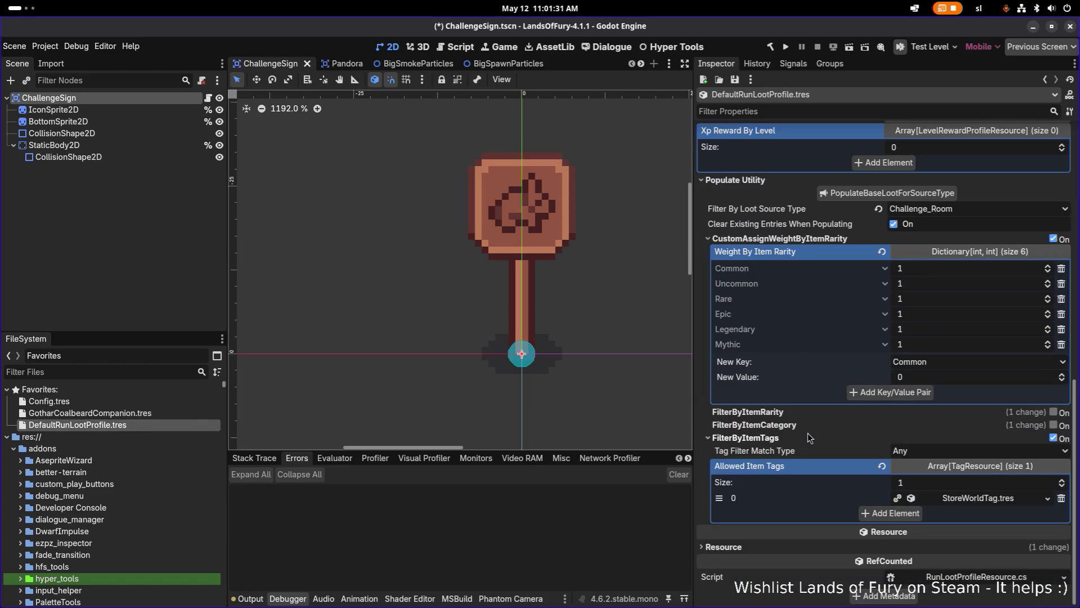
pyautogui.click(823, 239)
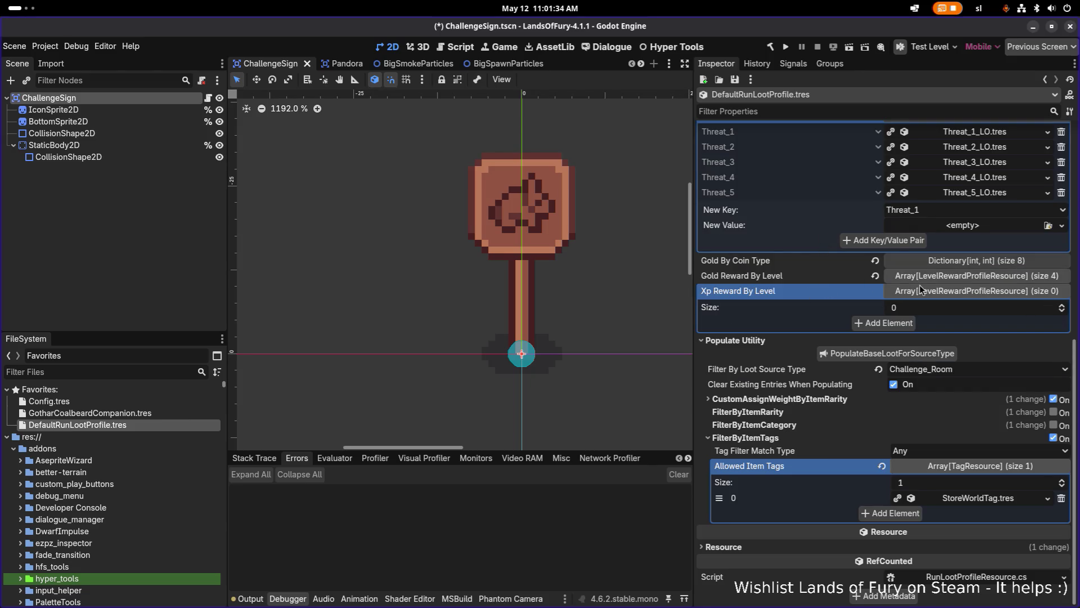
pyautogui.scroll(2, 918, 293)
pyautogui.scroll(3, 929, 289)
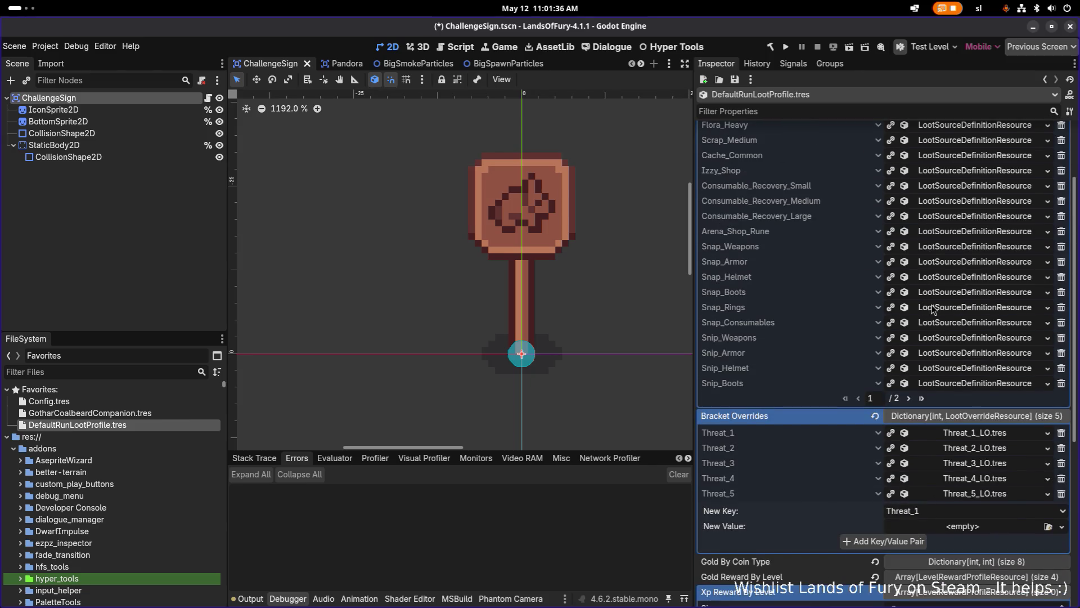
# Reveal the Challenge_Room loot source in FileSystem and open ChallengeRoomLootSourceDefinition.tres.
pyautogui.click(909, 399)
pyautogui.scroll(2, 936, 235)
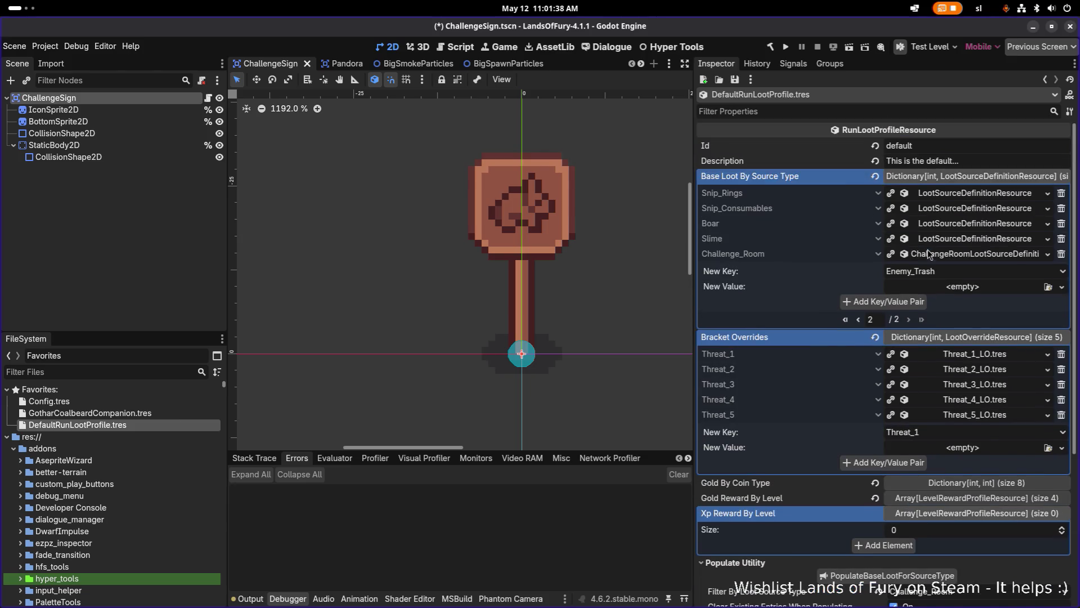
pyautogui.rightClick(957, 259)
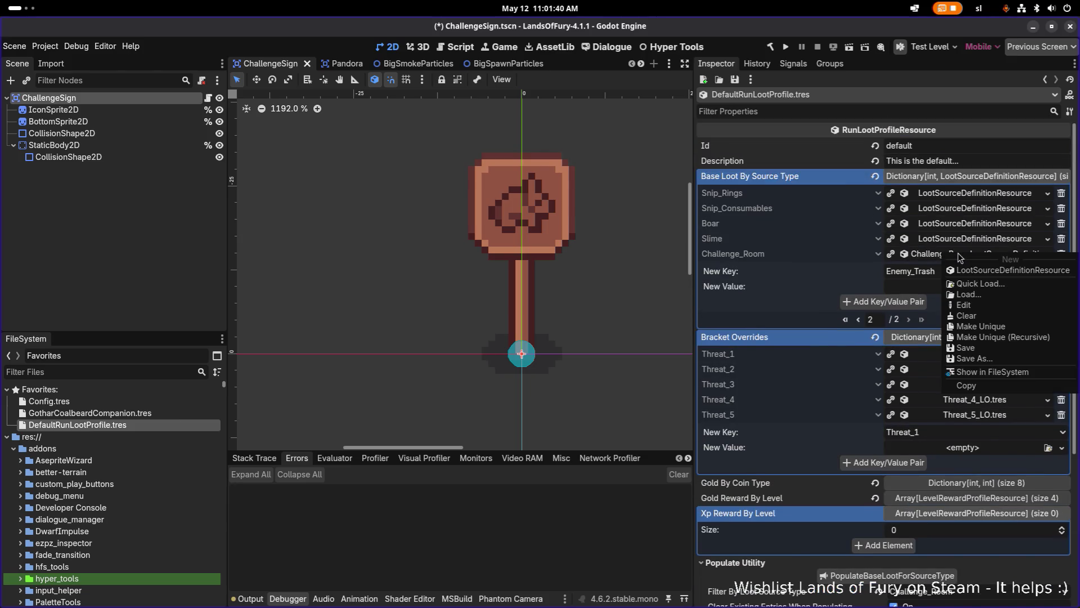
pyautogui.click(968, 372)
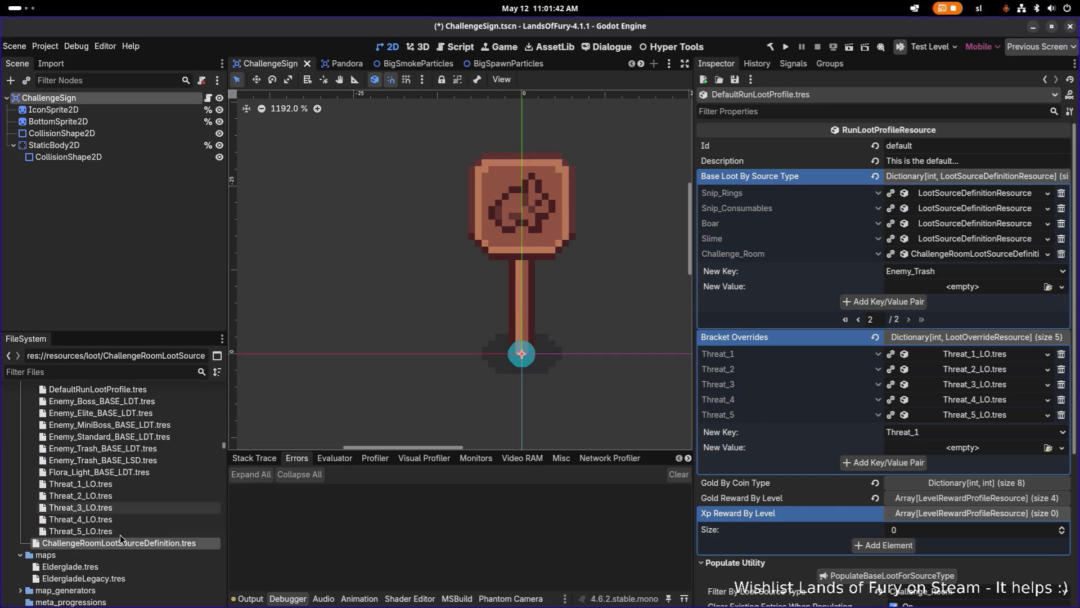
pyautogui.click(144, 543)
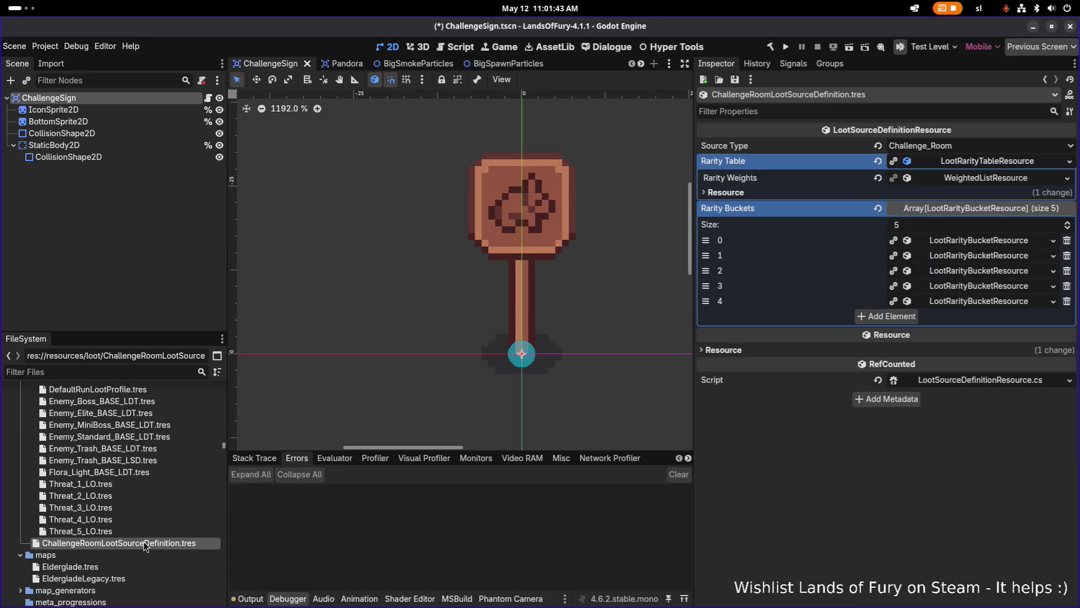
pyautogui.click(971, 286)
pyautogui.click(974, 317)
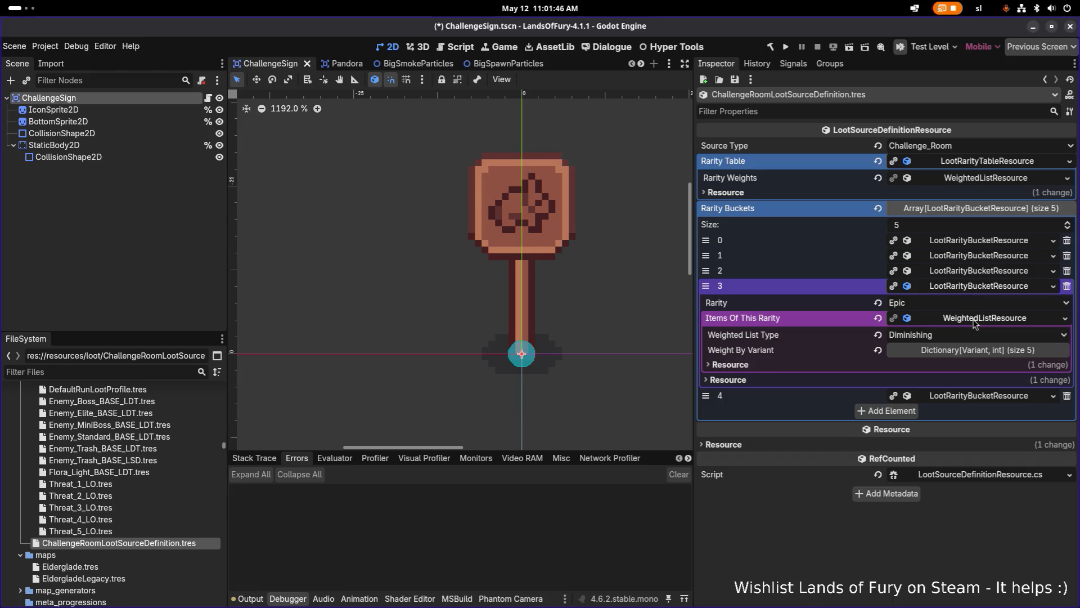
pyautogui.click(961, 350)
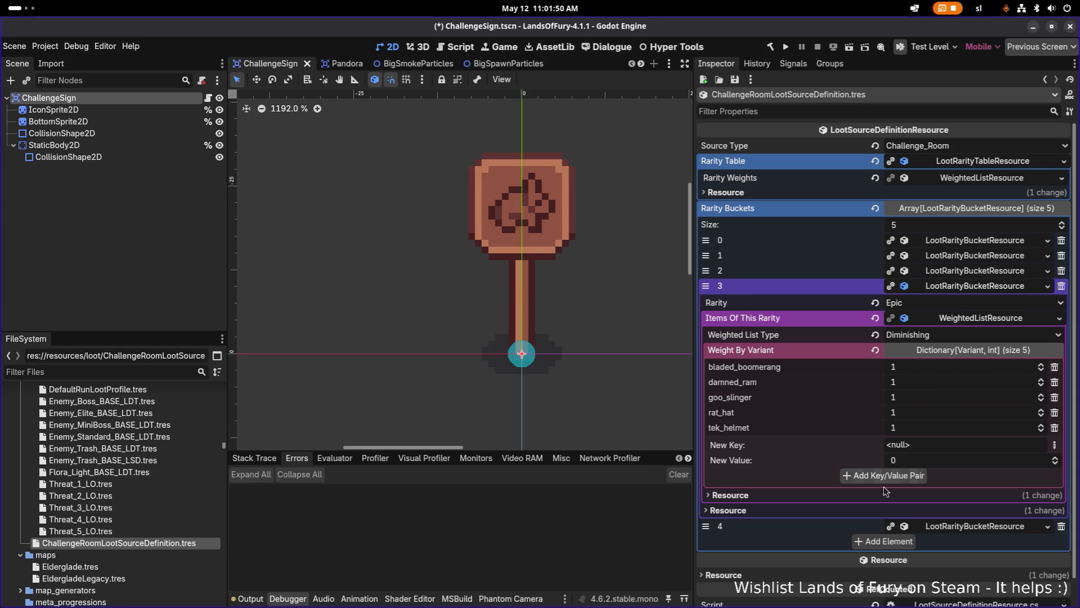
pyautogui.click(955, 271)
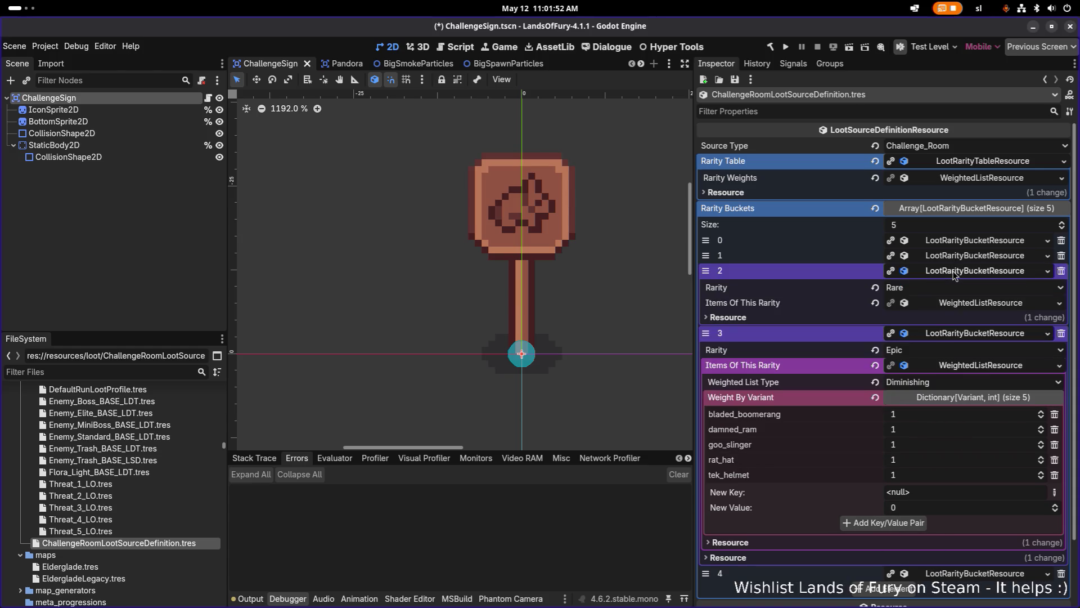
pyautogui.click(963, 302)
pyautogui.click(961, 335)
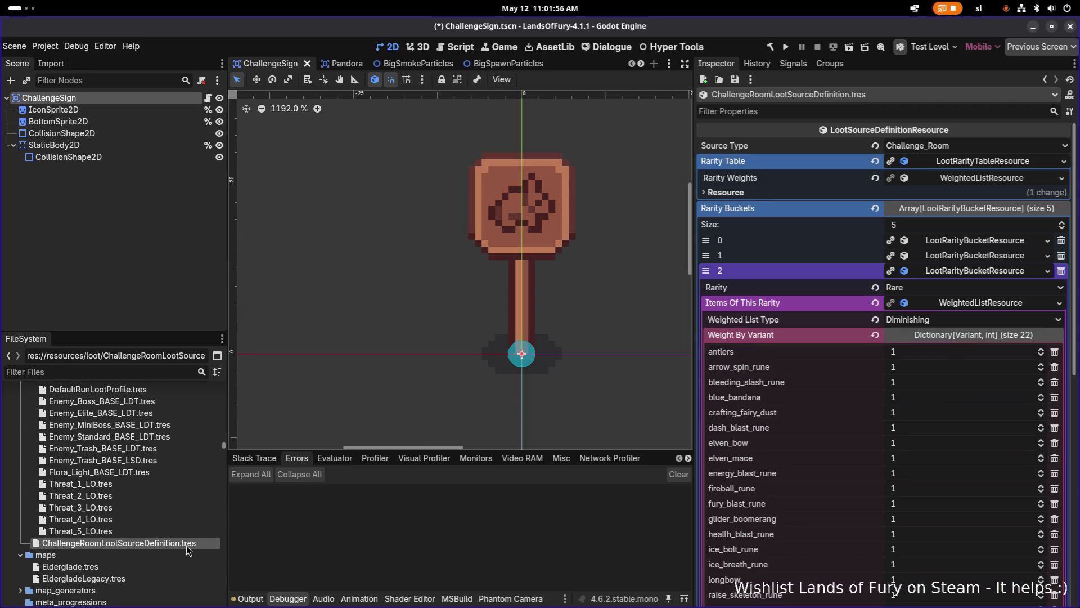
pyautogui.scroll(2, 153, 516)
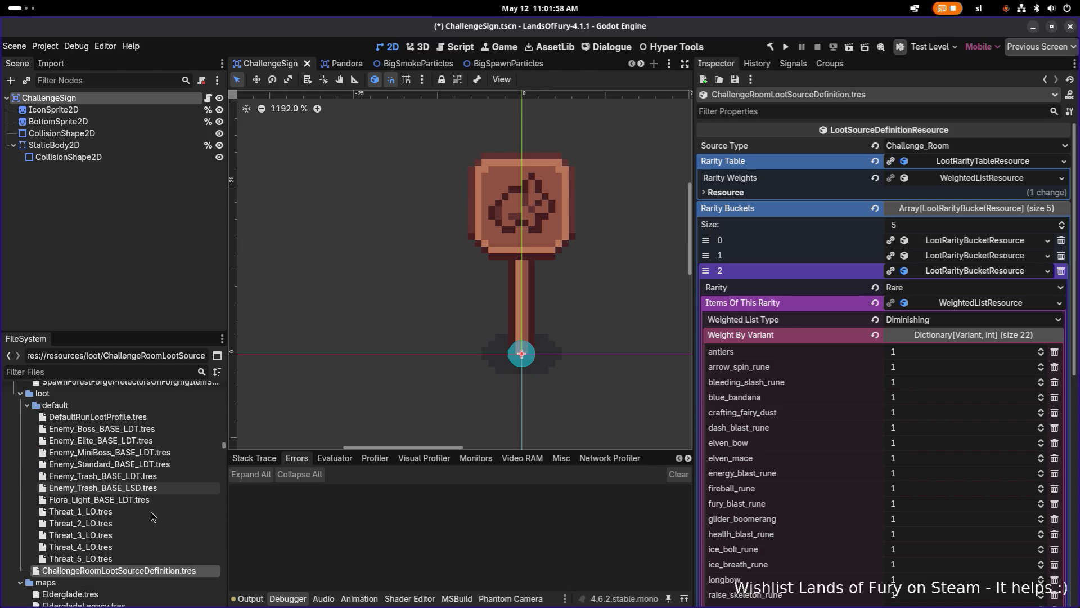
pyautogui.rightClick(113, 572)
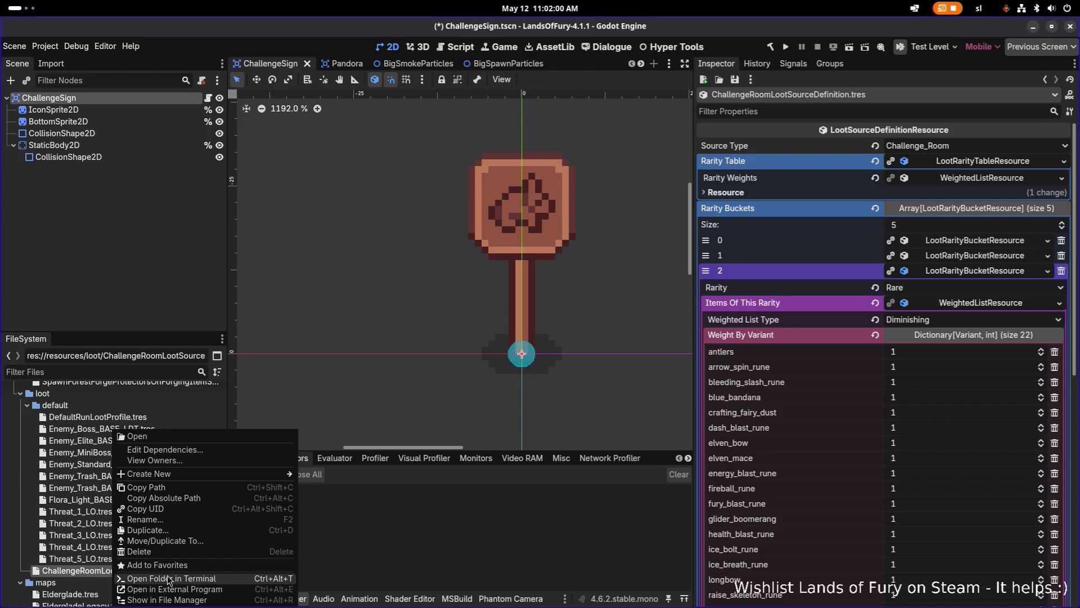
pyautogui.click(79, 406)
pyautogui.scroll(8, 91, 433)
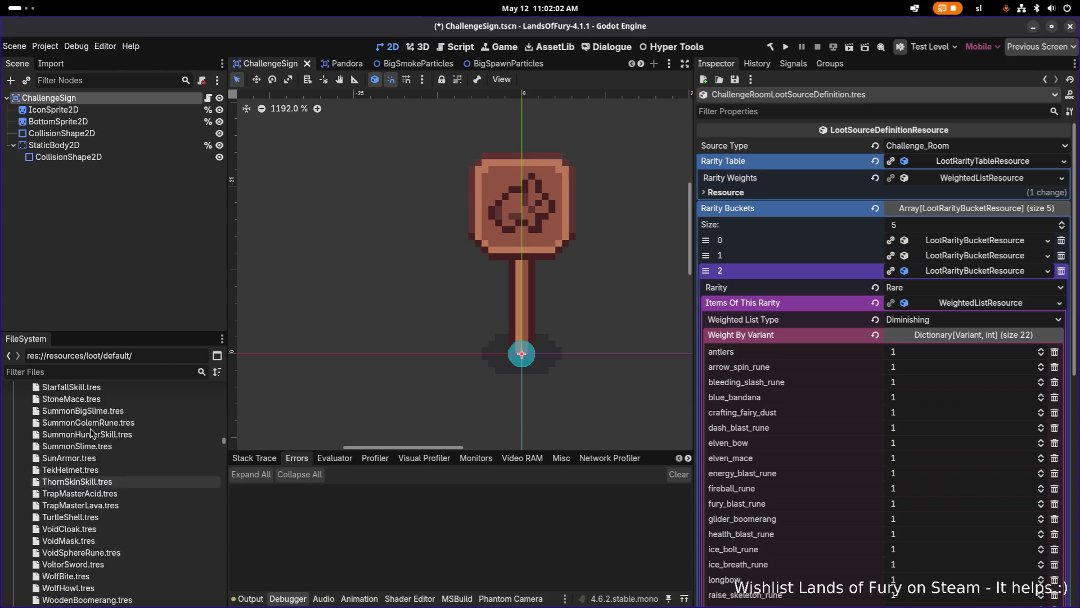
pyautogui.scroll(20, 92, 433)
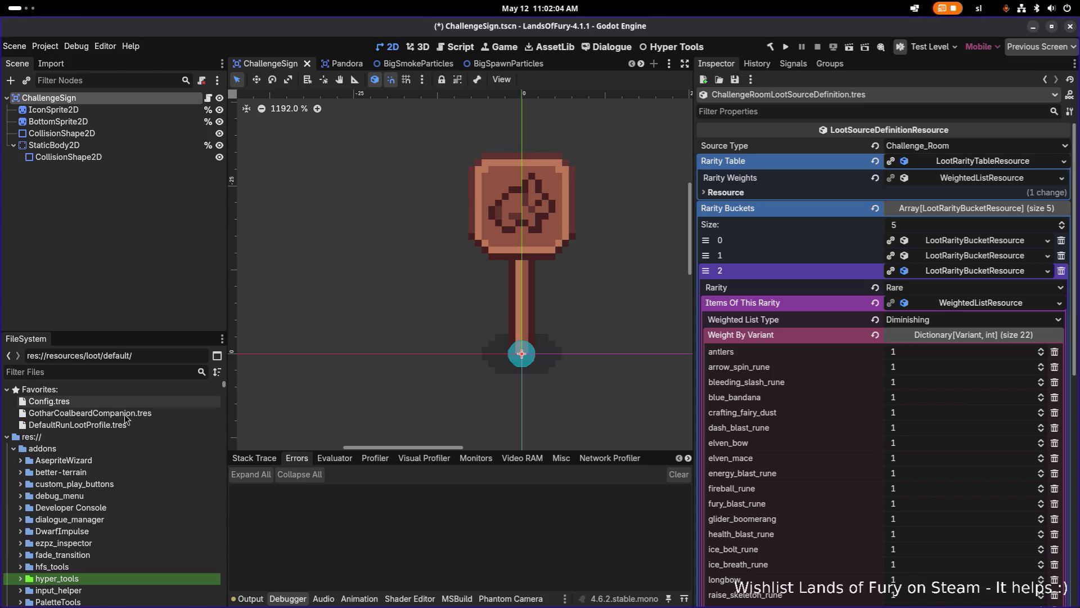
pyautogui.doubleClick(125, 414)
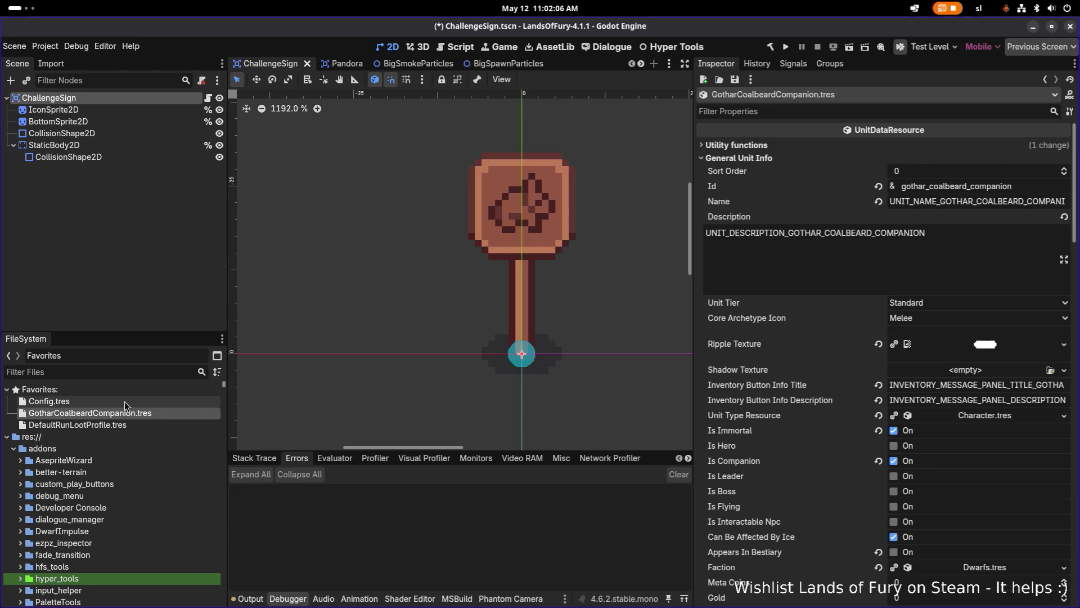
pyautogui.doubleClick(77, 425)
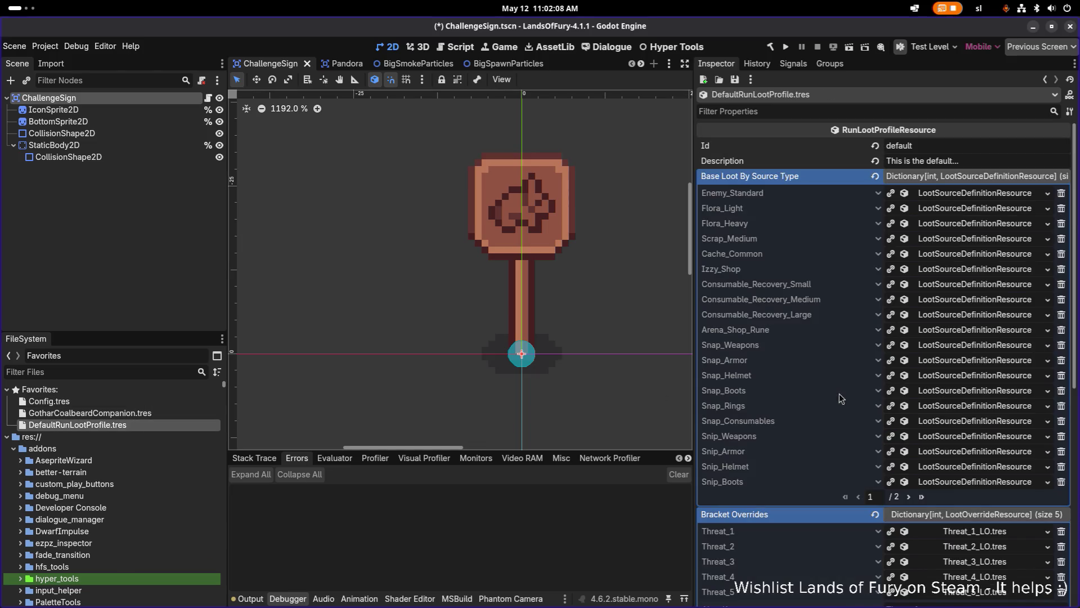
pyautogui.click(909, 496)
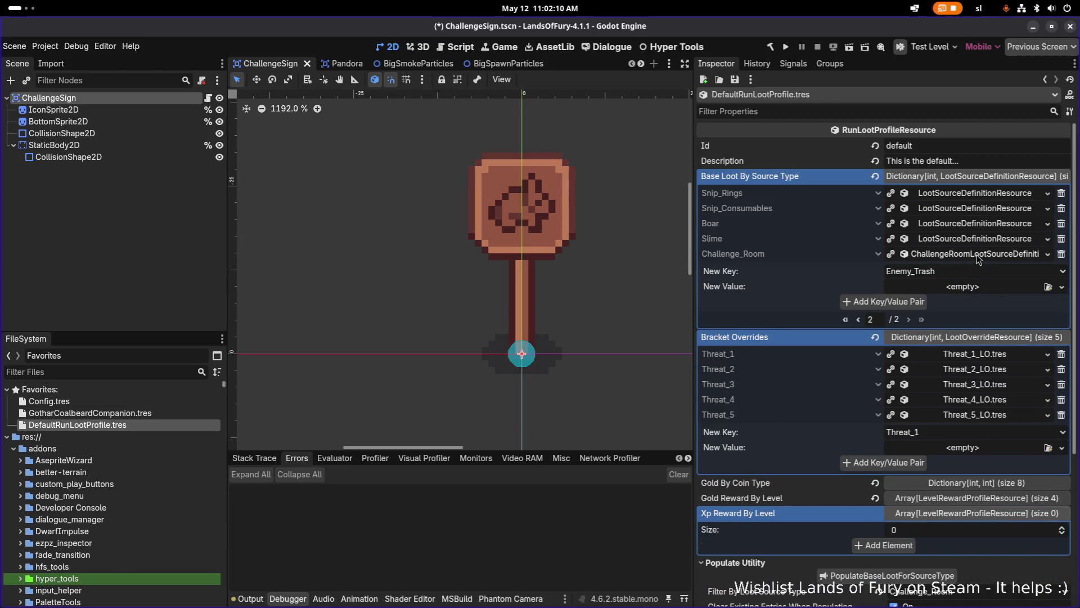
# Add a pico_bow entry with a StringName key to rarity bucket 3's item weights and save.
pyautogui.click(977, 256)
pyautogui.click(968, 413)
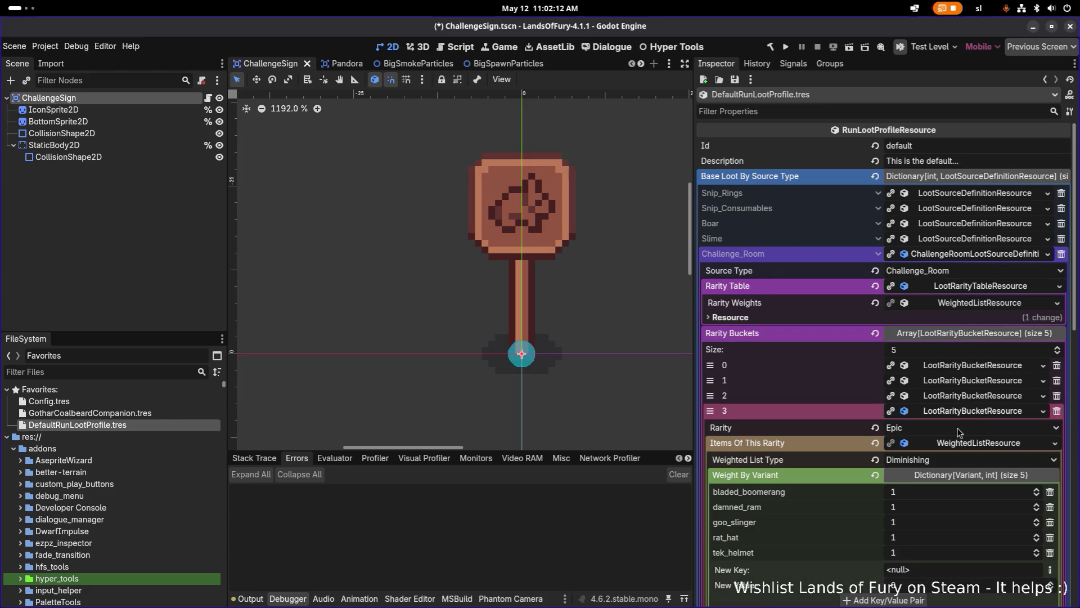
pyautogui.scroll(-2, 957, 433)
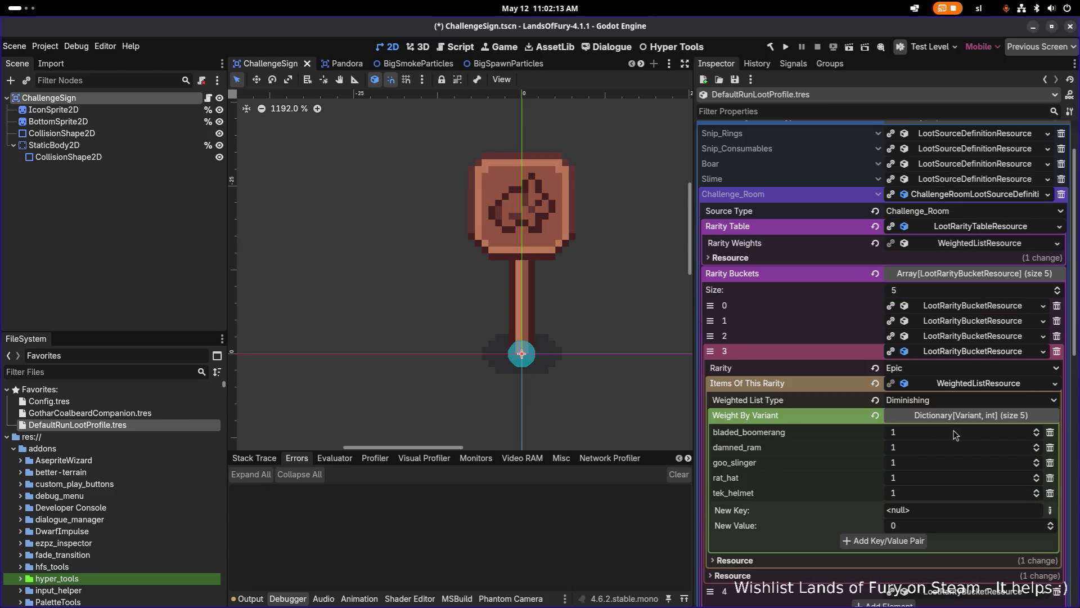
pyautogui.click(1050, 510)
pyautogui.click(1018, 515)
pyautogui.write('pico_bow')
pyautogui.scroll(1, 934, 528)
pyautogui.click(923, 541)
pyautogui.hotkey('ctrl', 's')
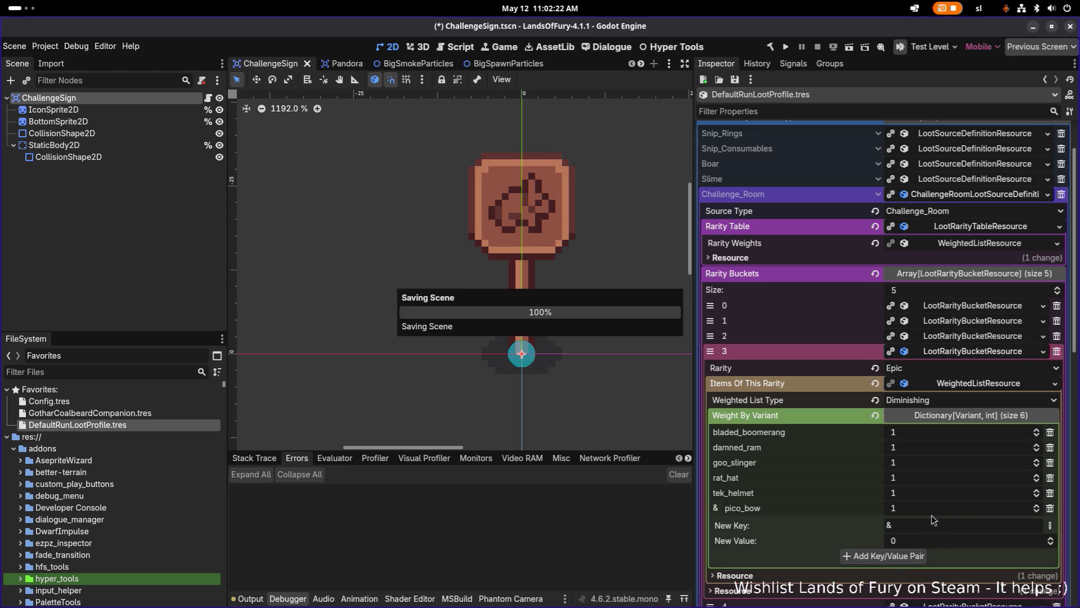
# Replace that entry with a String key pico_bow of weight 1 and save.
pyautogui.click(1049, 507)
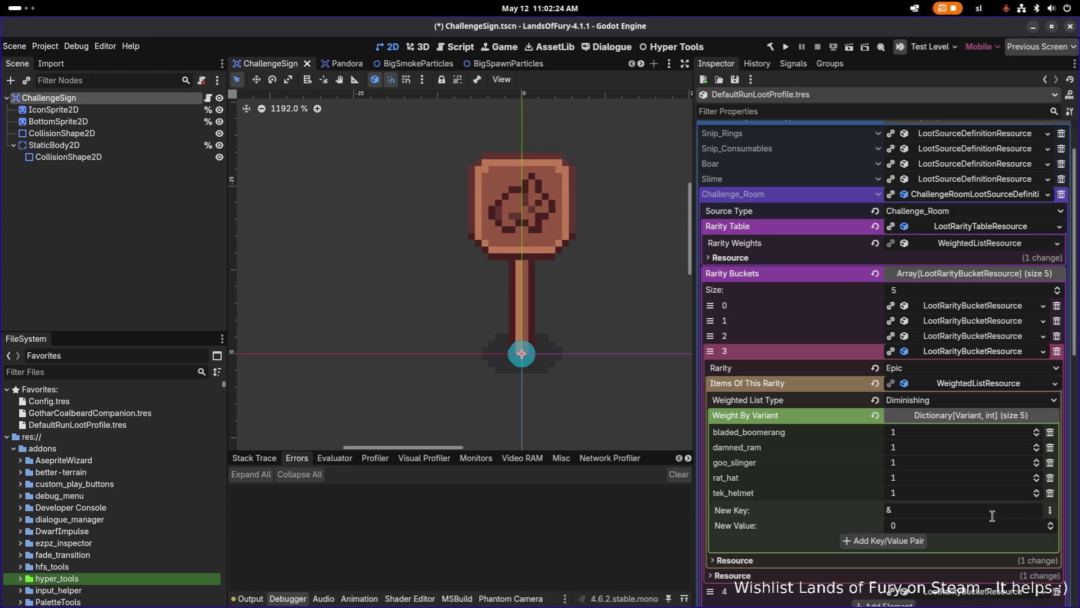
pyautogui.click(1048, 511)
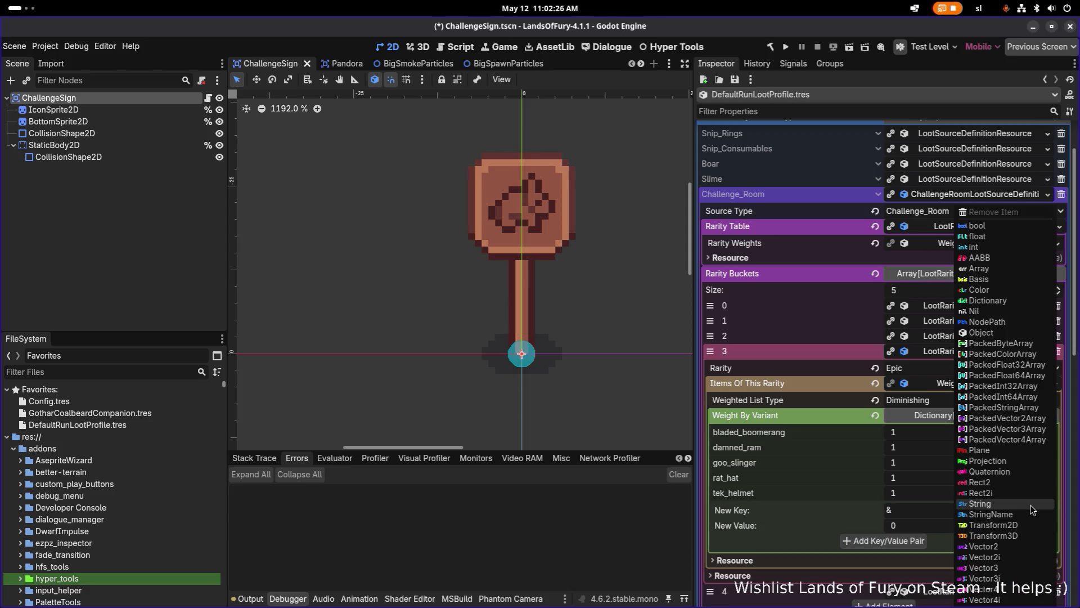
pyautogui.click(1002, 511)
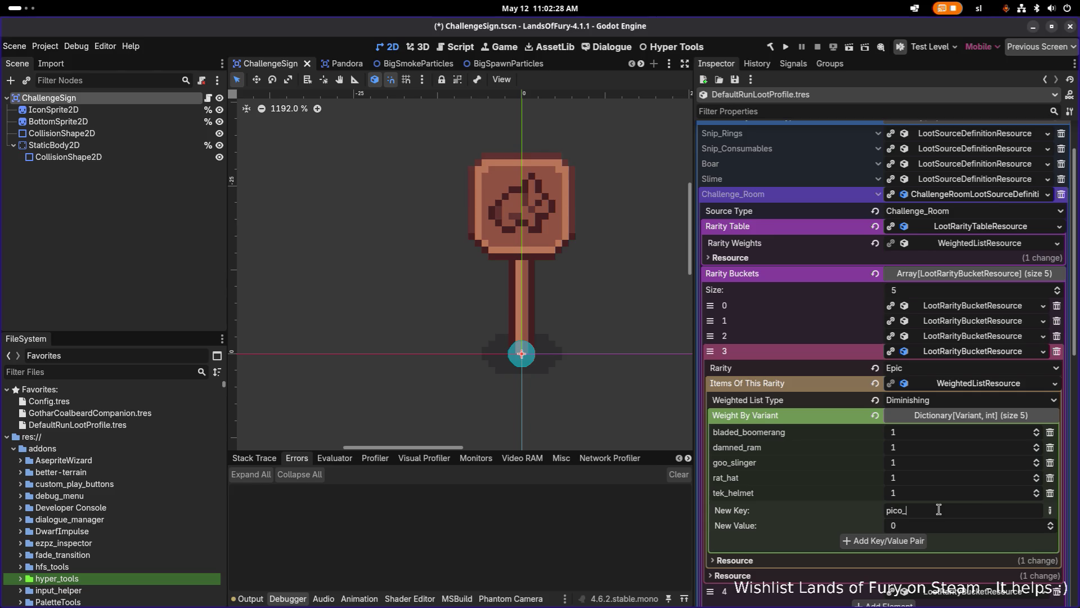
pyautogui.write('bow')
pyautogui.scroll(1, 932, 526)
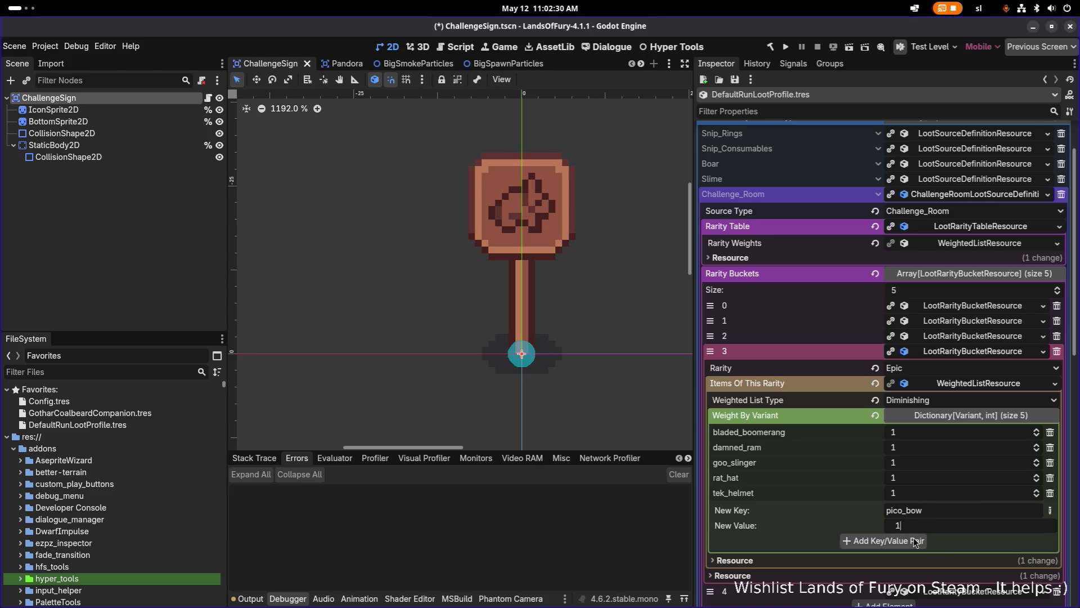
pyautogui.click(923, 540)
pyautogui.hotkey('ctrl', 's')
pyautogui.hotkey('alt', 'Tab')
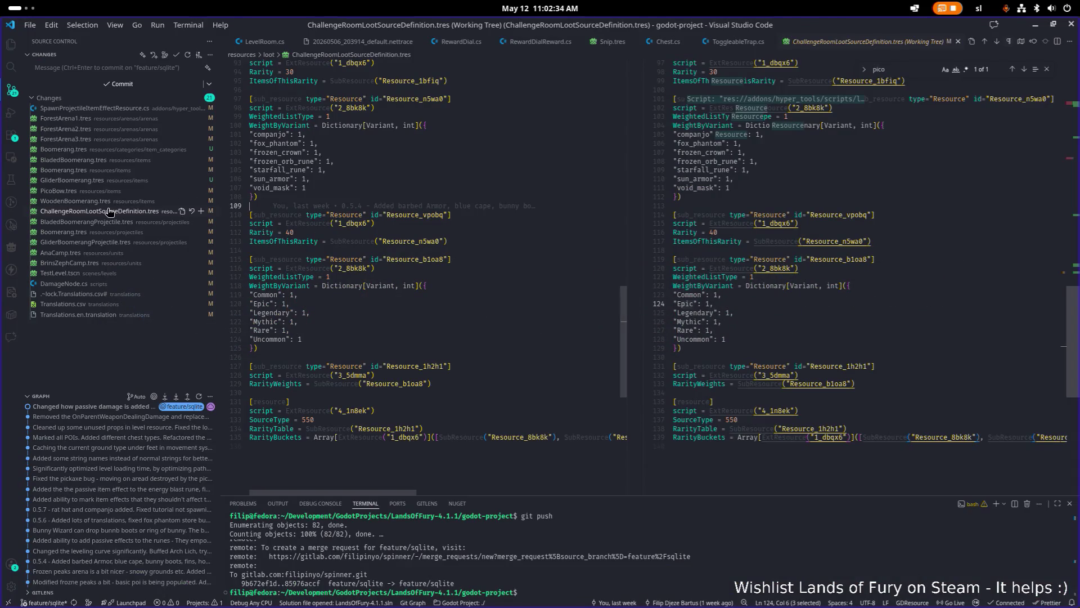
# Find and select pico_bow on line 91 of the loot diff, then minimize VS Code.
pyautogui.click(110, 211)
pyautogui.click(827, 267)
pyautogui.hotkey('ctrl', 'f')
pyautogui.write('pico')
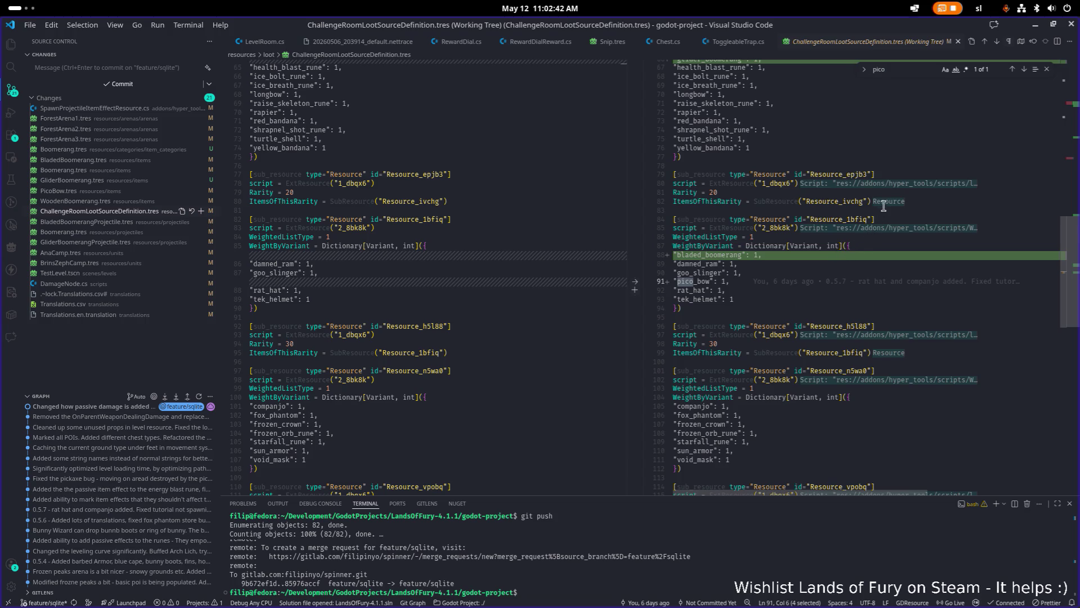
pyautogui.scroll(2, 882, 207)
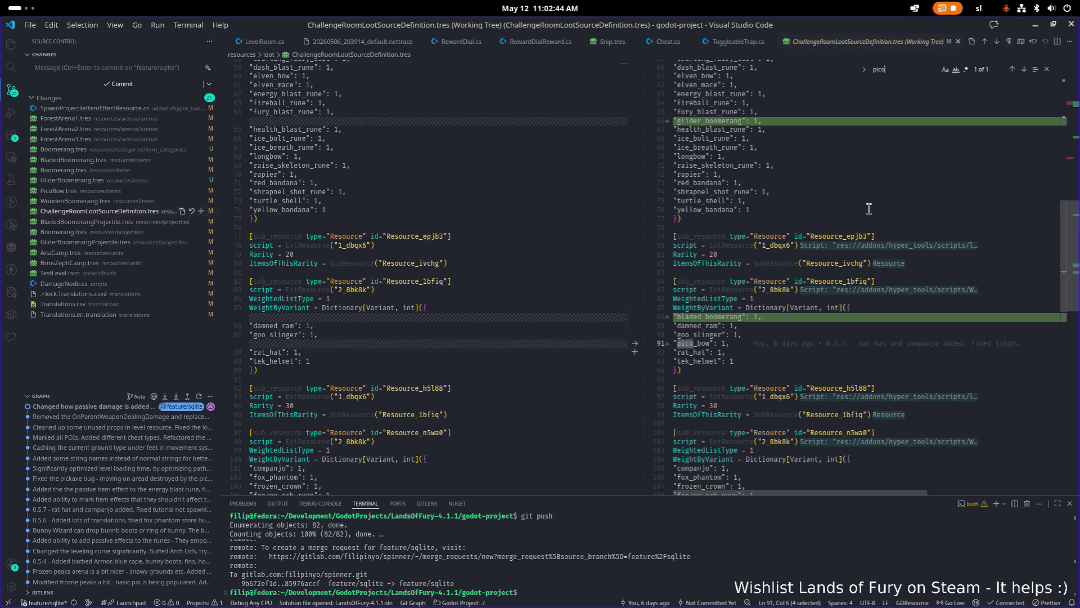
pyautogui.scroll(-3, 875, 207)
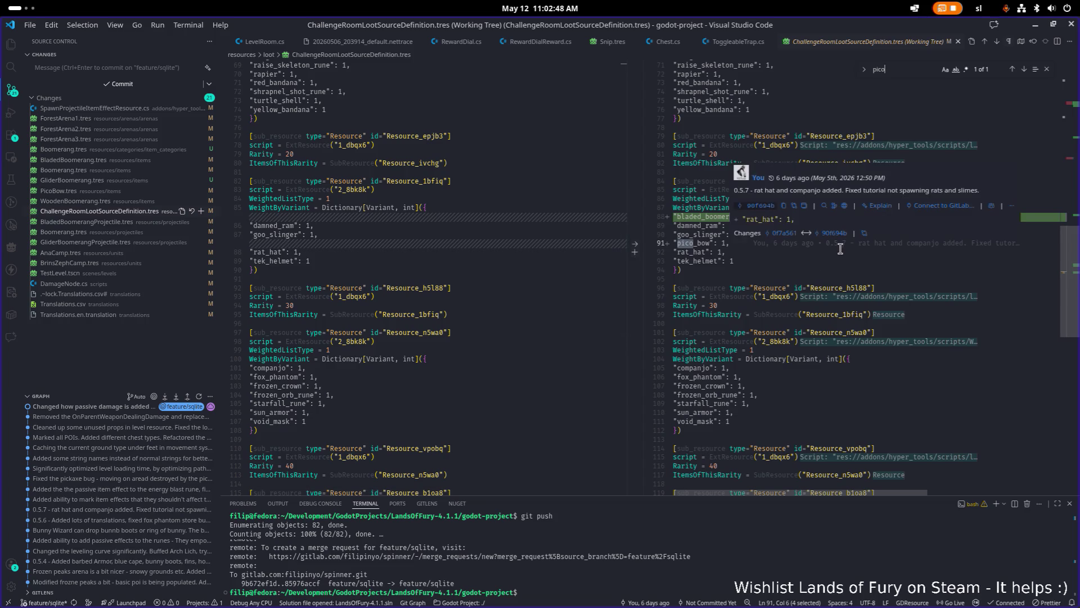
pyautogui.moveTo(767, 248)
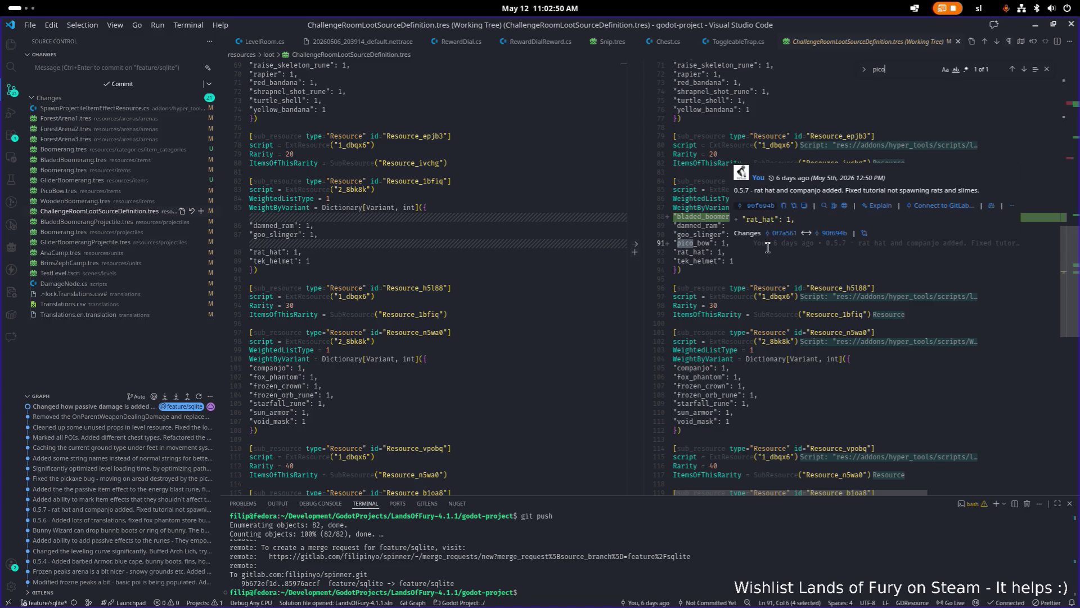
pyautogui.click(760, 266)
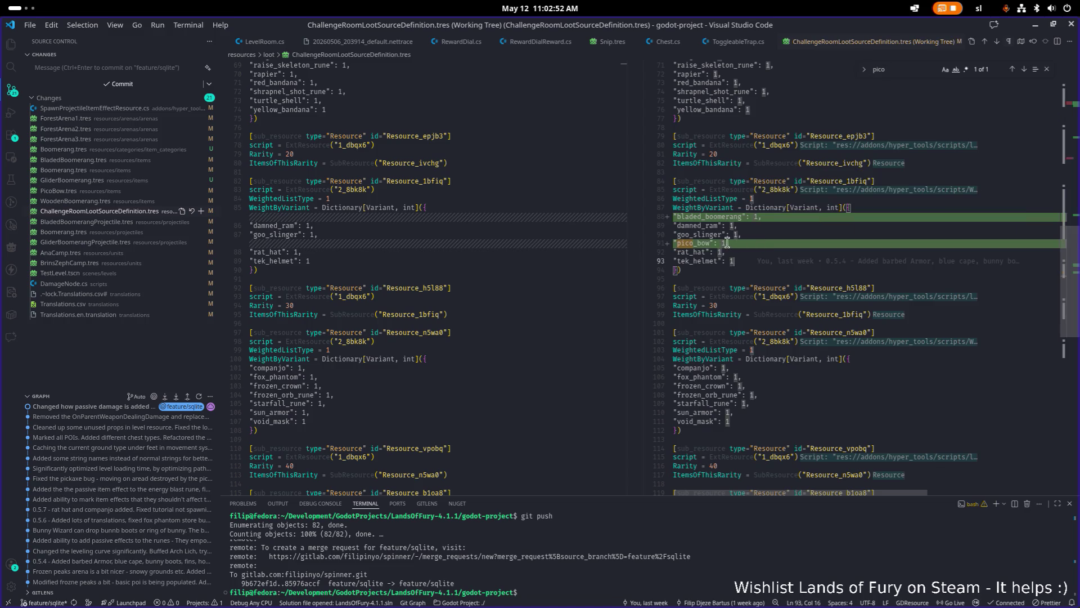
pyautogui.doubleClick(701, 242)
pyautogui.scroll(2, 870, 151)
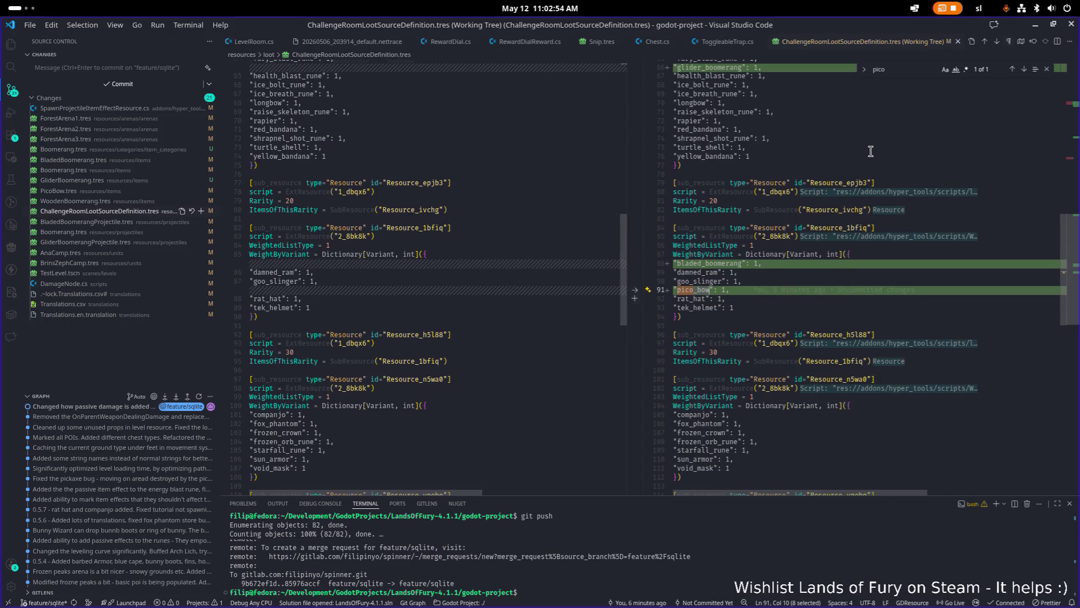
pyautogui.scroll(10, 854, 159)
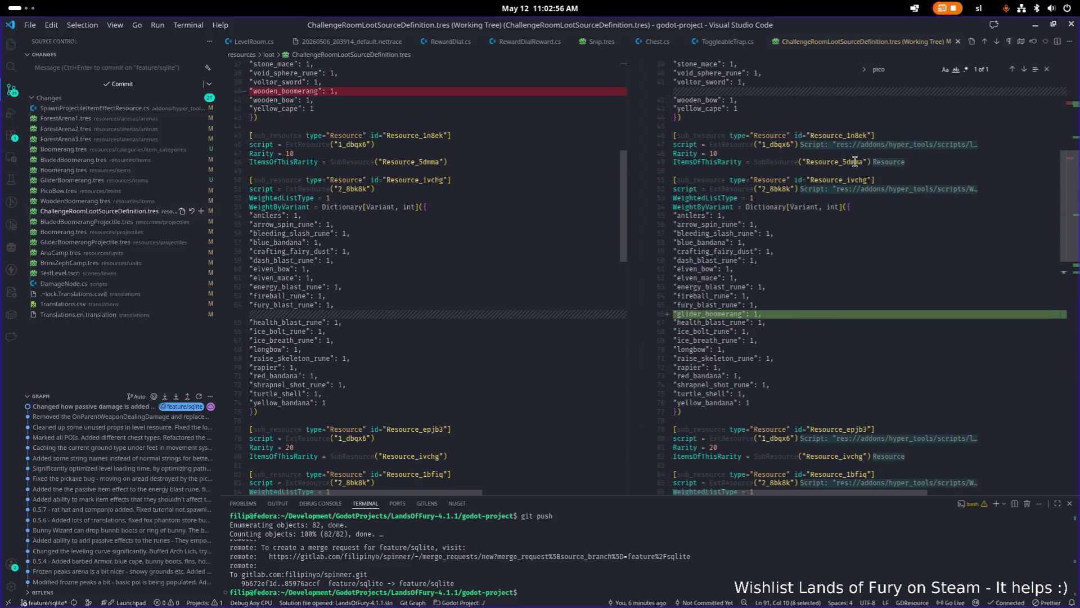
pyautogui.click(1035, 25)
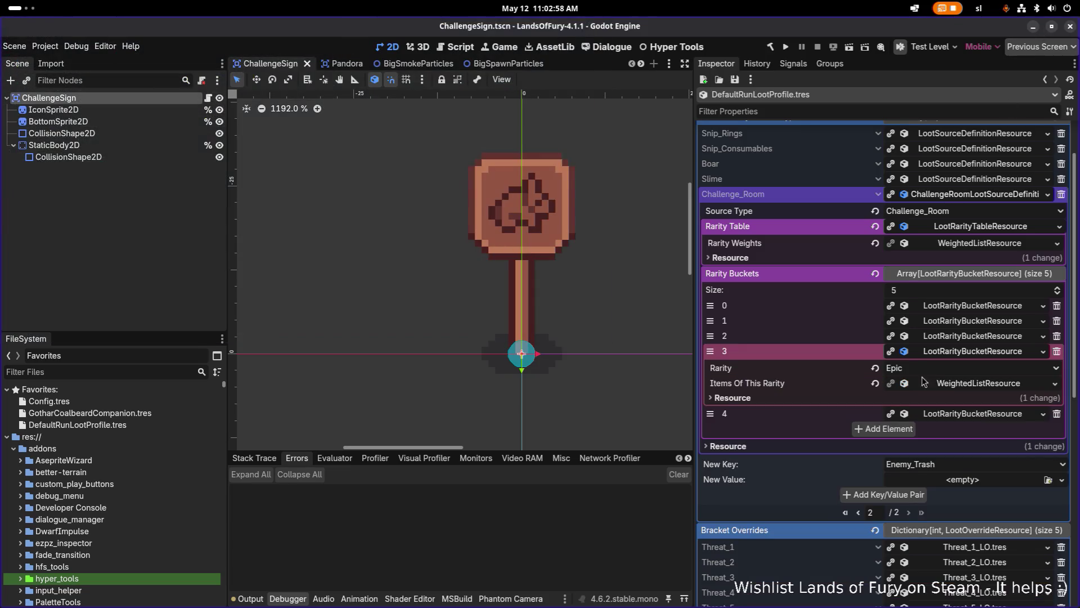
pyautogui.scroll(-4, 959, 386)
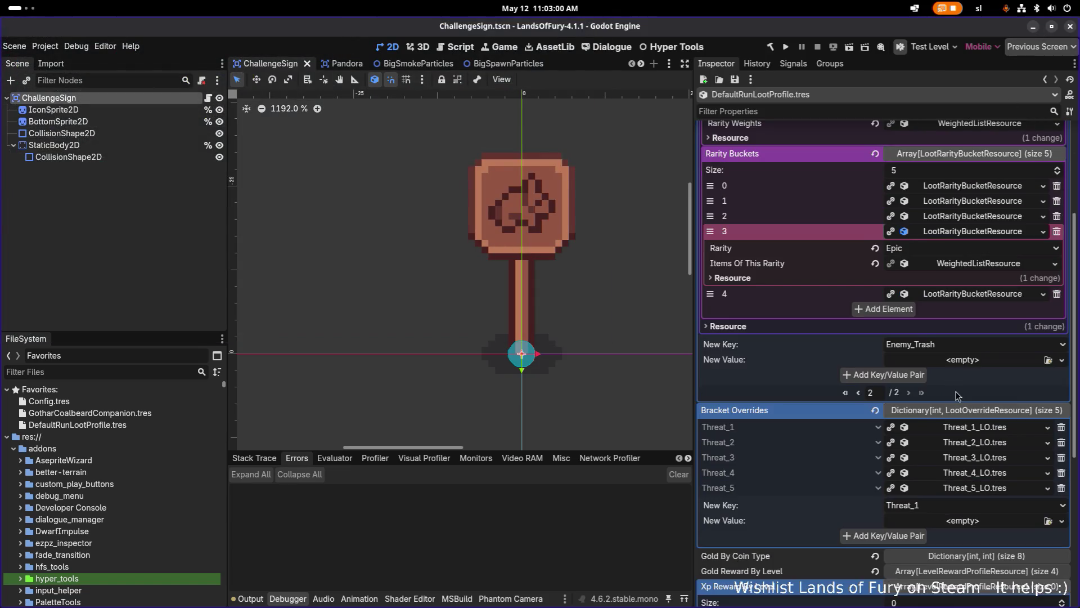
# Delete pico_bow from the Epic bucket's Weight By Variant entries.
pyautogui.click(963, 263)
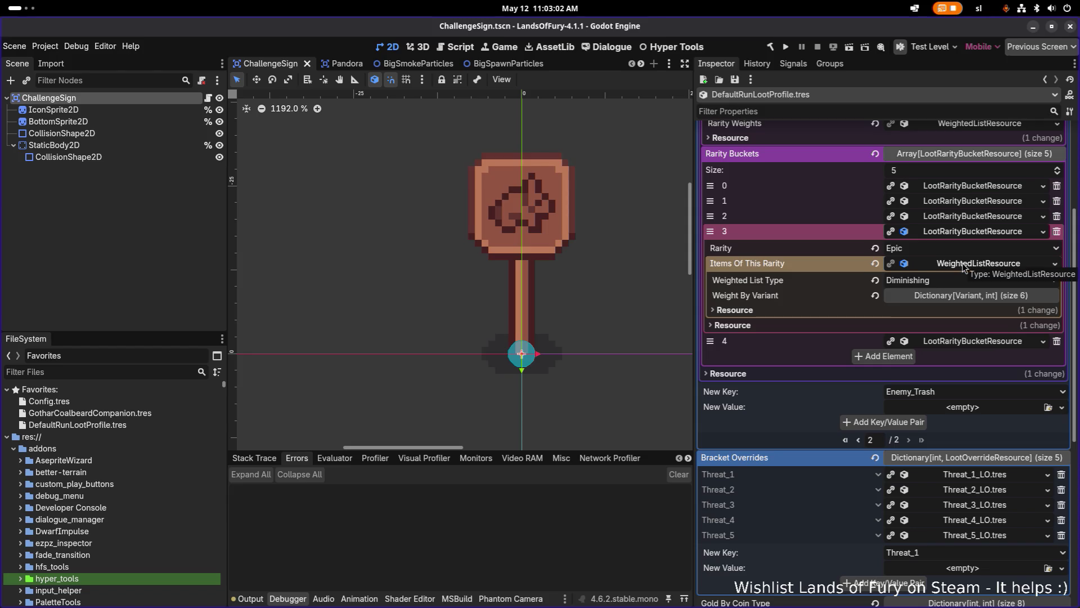
pyautogui.click(964, 263)
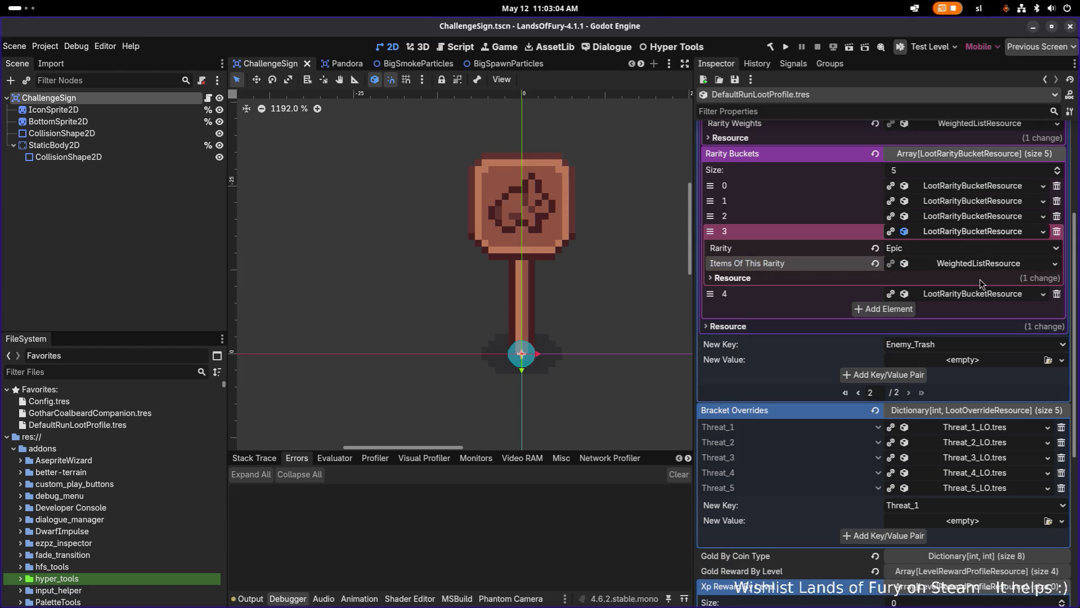
pyautogui.click(976, 264)
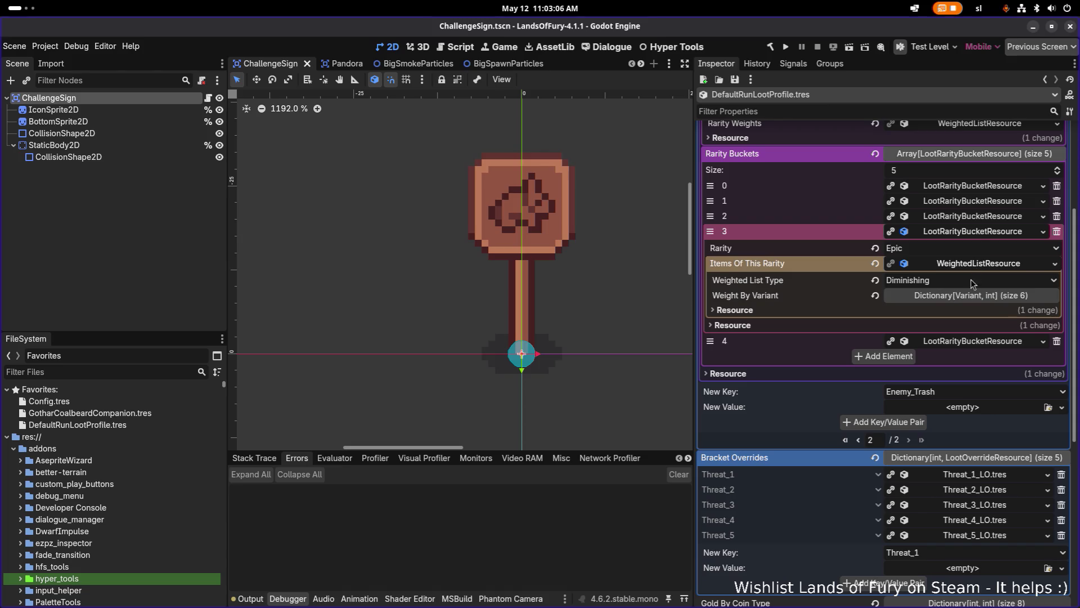
pyautogui.click(969, 298)
pyautogui.doubleClick(730, 358)
pyautogui.click(1050, 358)
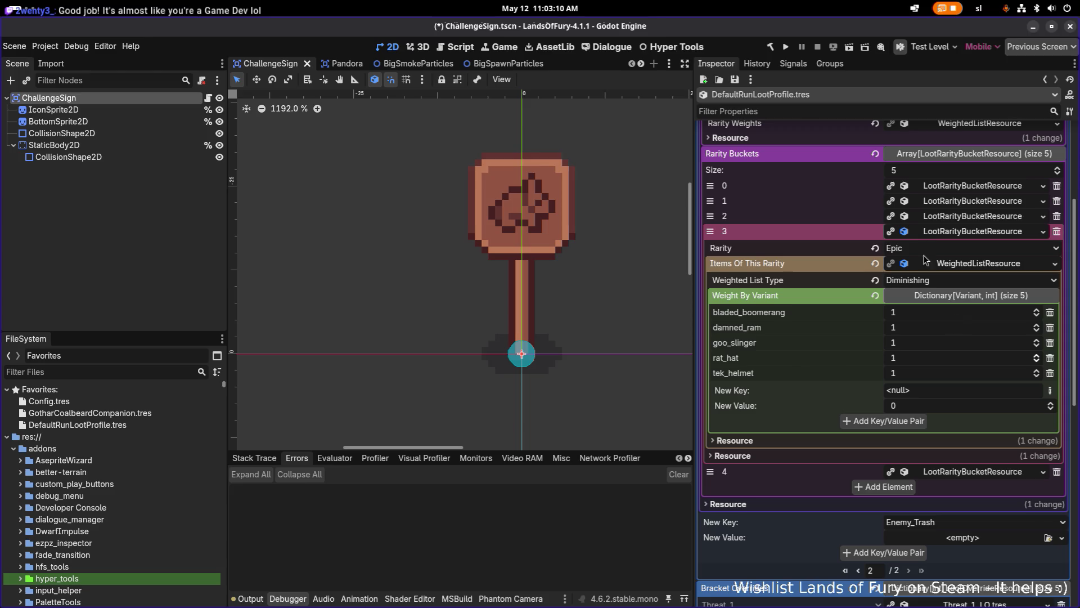
pyautogui.click(951, 231)
# Add String key pico_bow with weight 1 on page 2 of the Rare bucket's Weight By Variant.
pyautogui.click(959, 218)
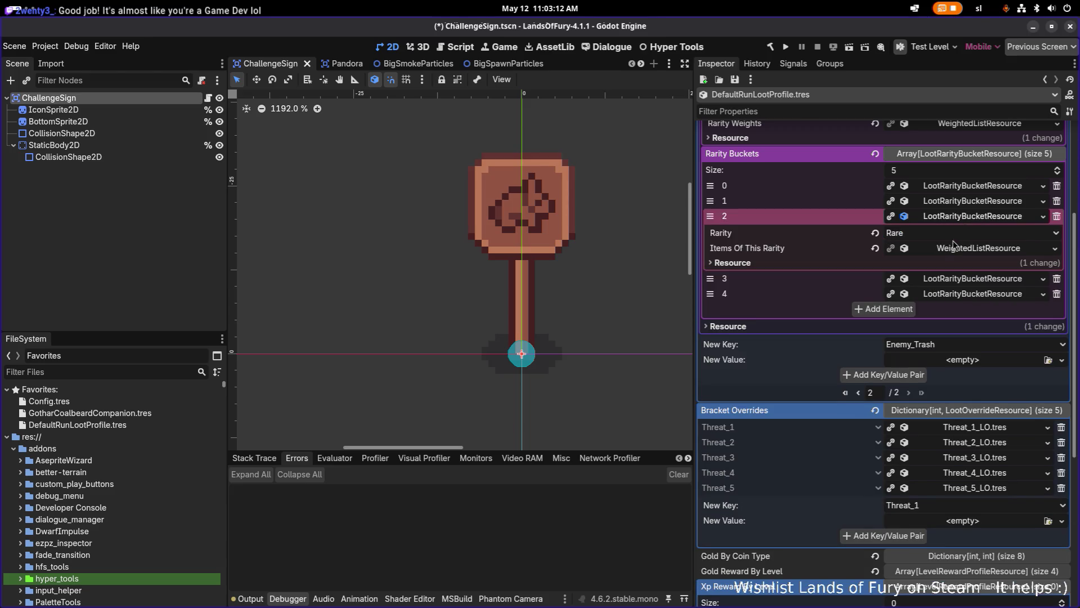
pyautogui.click(956, 248)
pyautogui.click(949, 288)
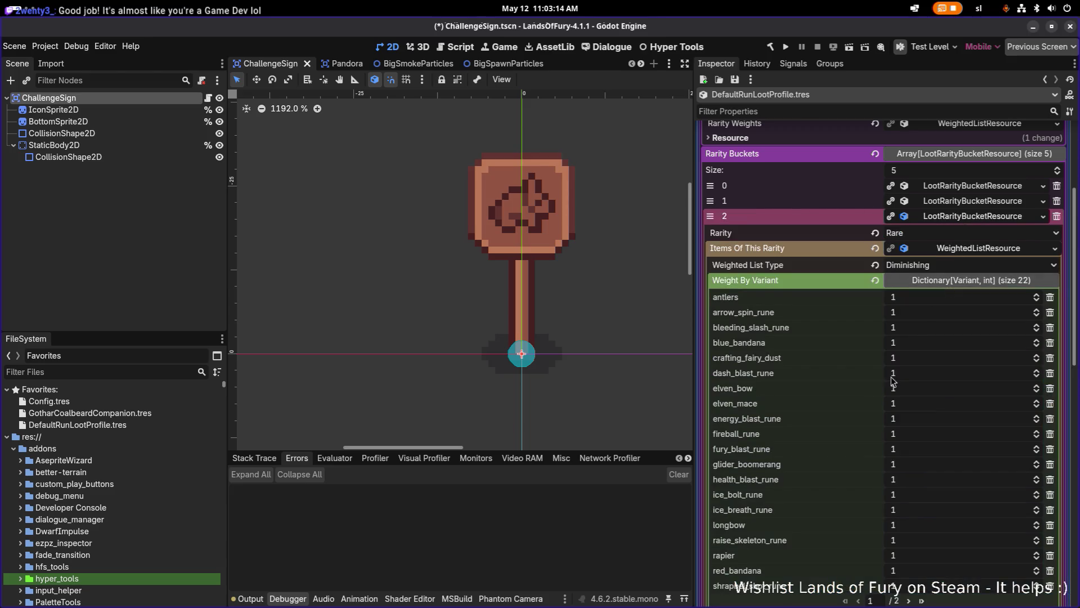
pyautogui.scroll(-7, 893, 381)
pyautogui.scroll(2, 894, 382)
pyautogui.scroll(3, 894, 363)
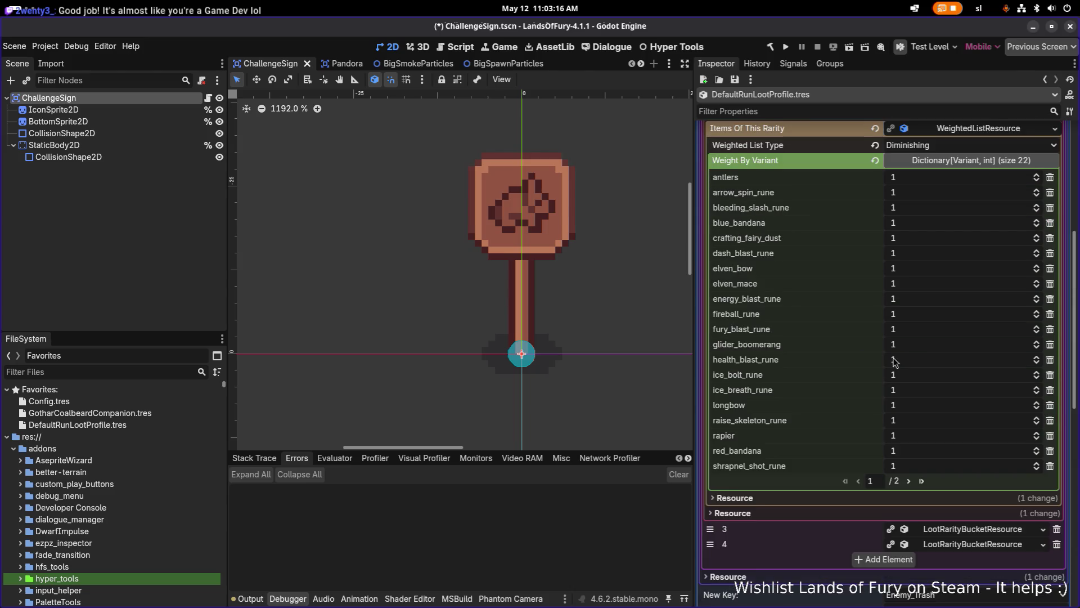
pyautogui.click(910, 481)
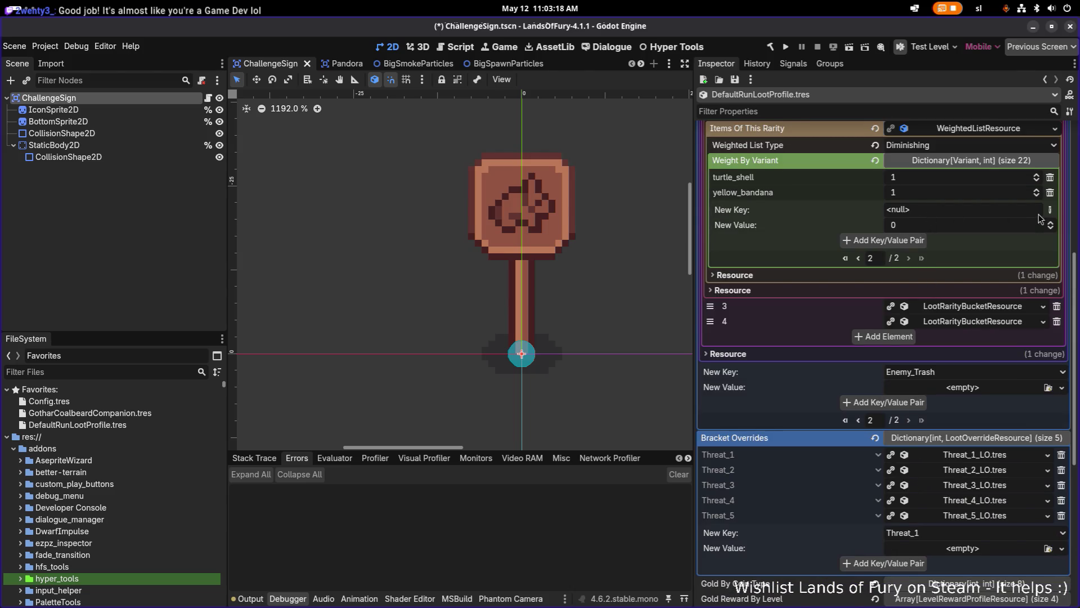
pyautogui.click(1054, 217)
pyautogui.click(985, 503)
pyautogui.write('pico_bow')
pyautogui.write('1')
pyautogui.click(913, 242)
pyautogui.hotkey('ctrl', 's')
pyautogui.hotkey('alt', 'Tab')
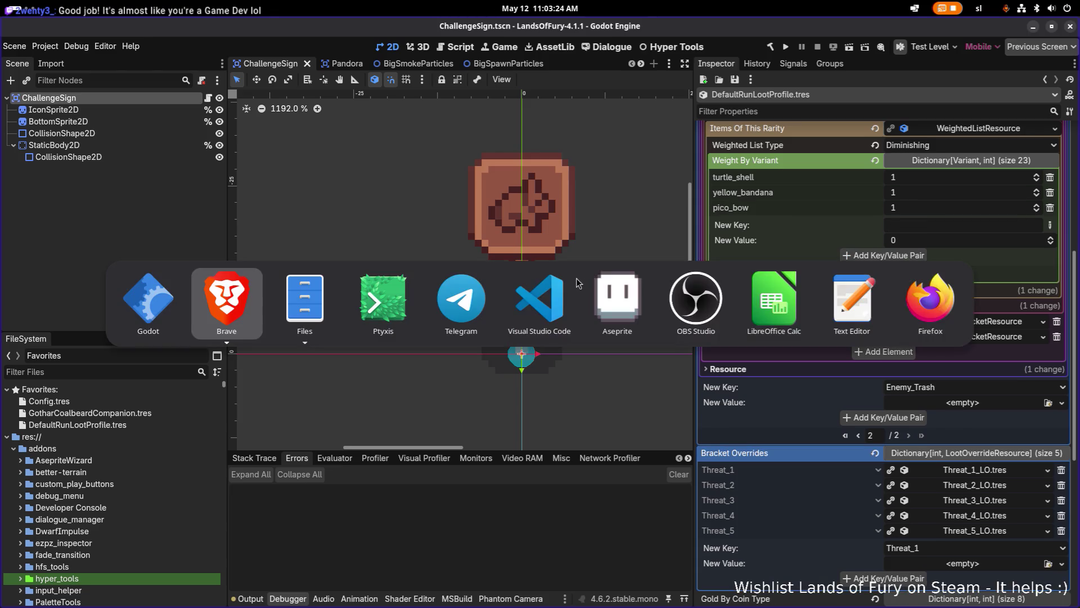
pyautogui.click(522, 300)
pyautogui.doubleClick(701, 358)
pyautogui.hotkey('ctrl', 'f')
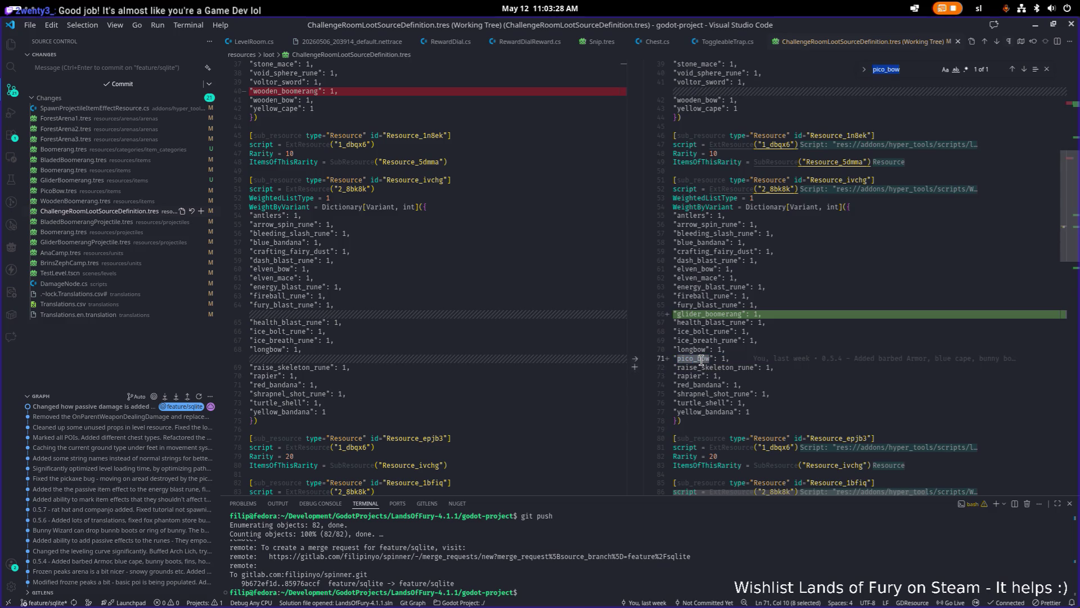
pyautogui.click(818, 216)
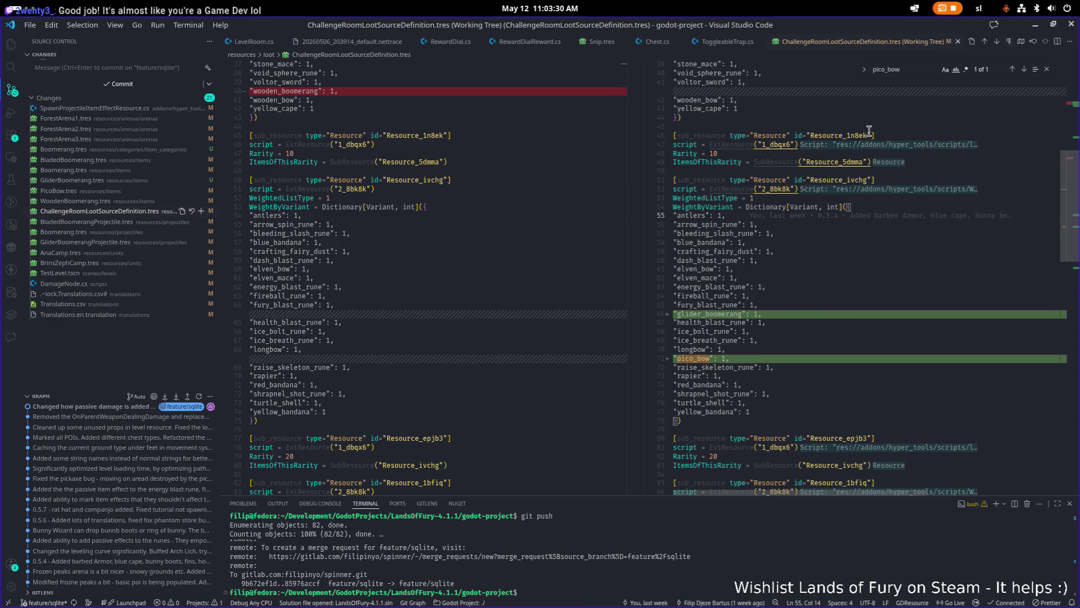
pyautogui.click(1035, 24)
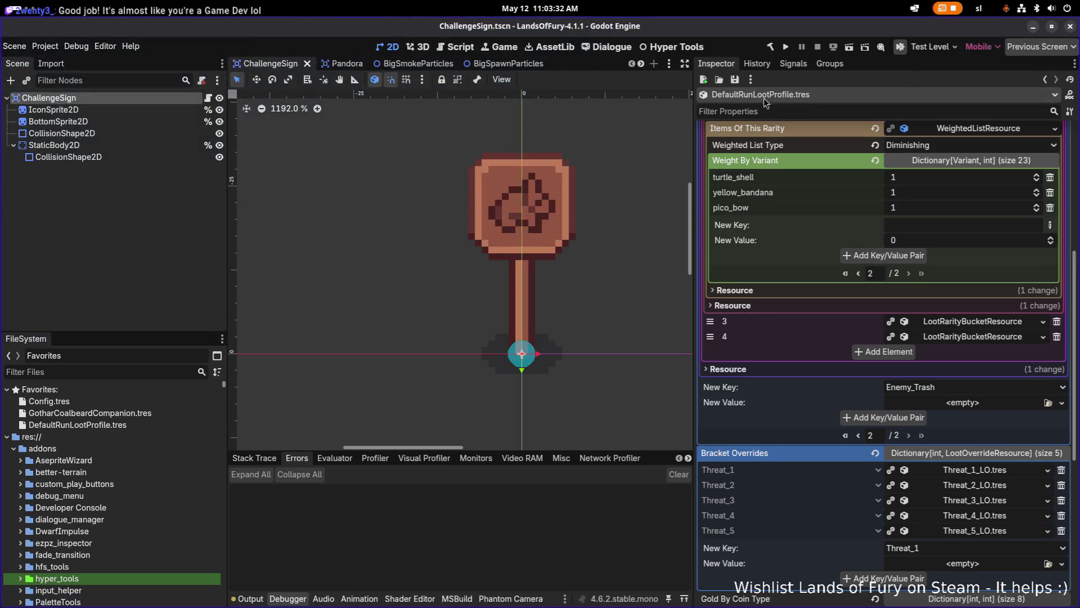
pyautogui.click(786, 47)
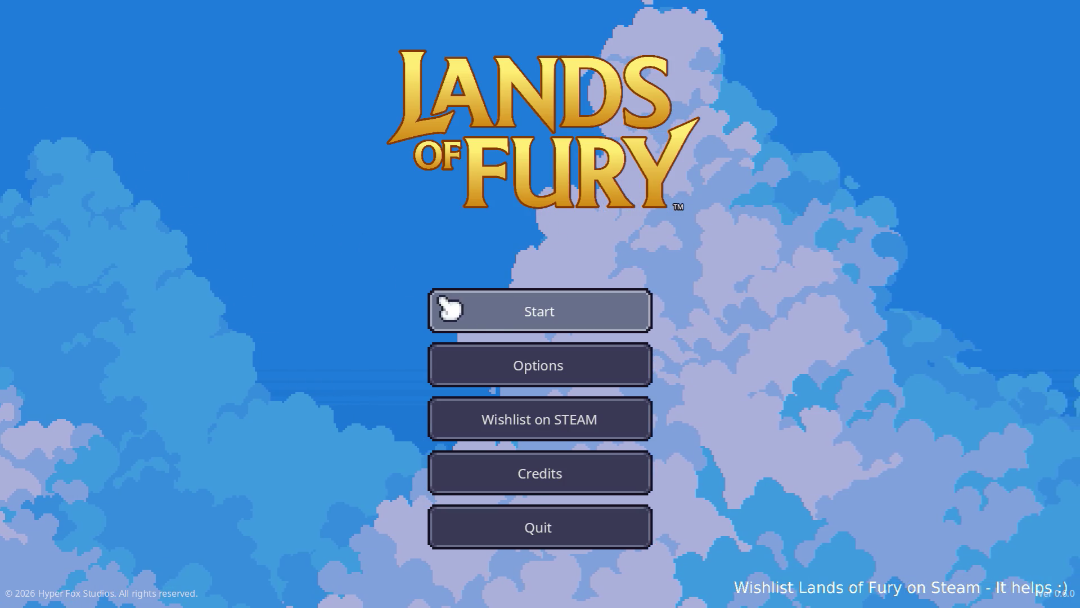
# Start the game on the first save profile, fire the bow, and check inventory, stats and cartridge windows.
pyautogui.click(489, 311)
pyautogui.click(506, 317)
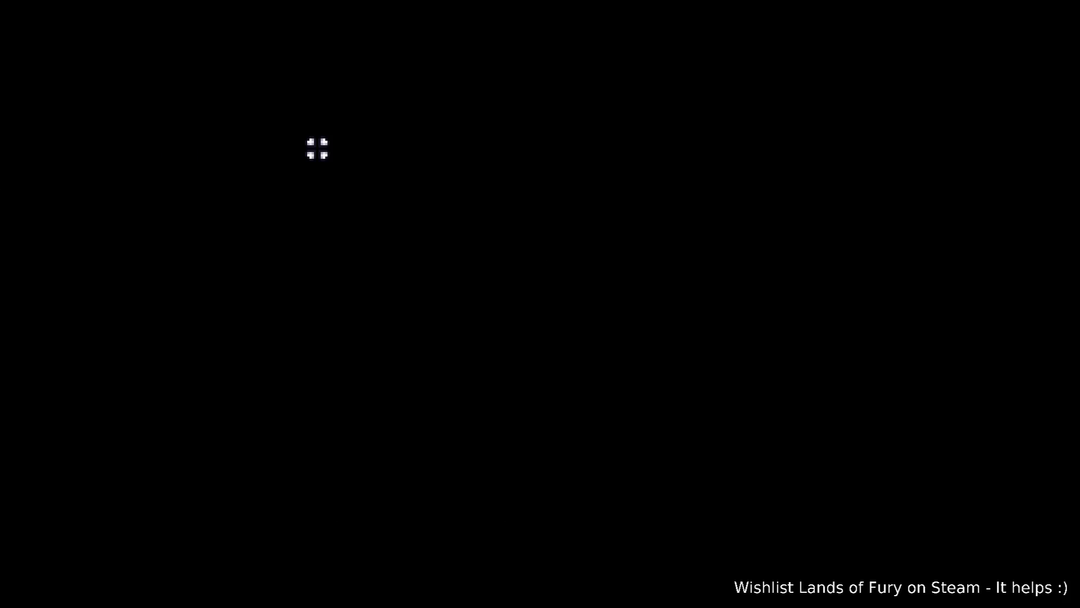
pyautogui.press('w')
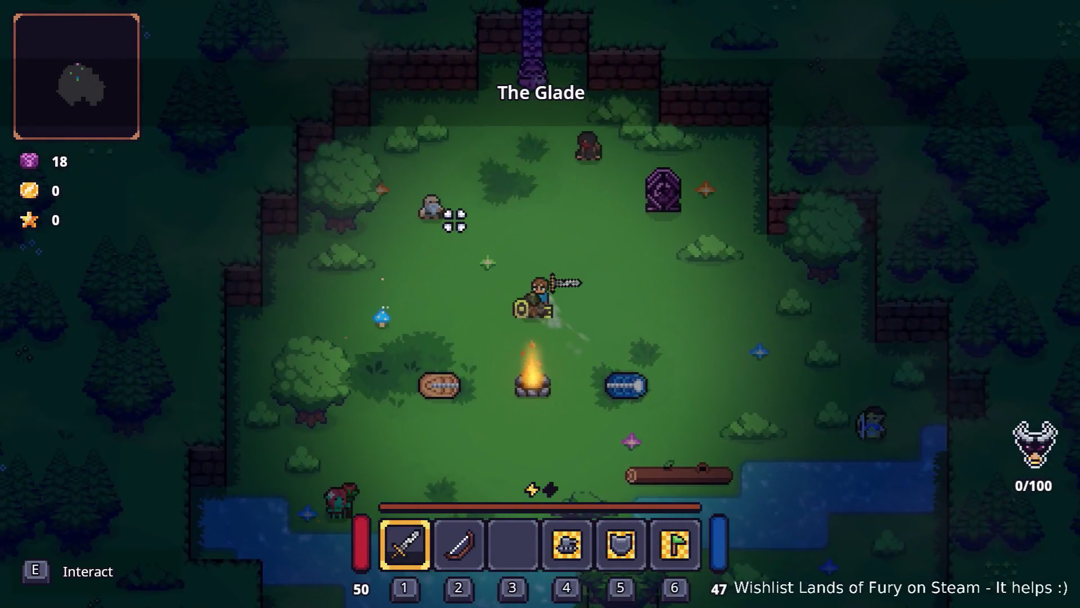
pyautogui.press('2')
pyautogui.click(433, 287)
pyautogui.press('i')
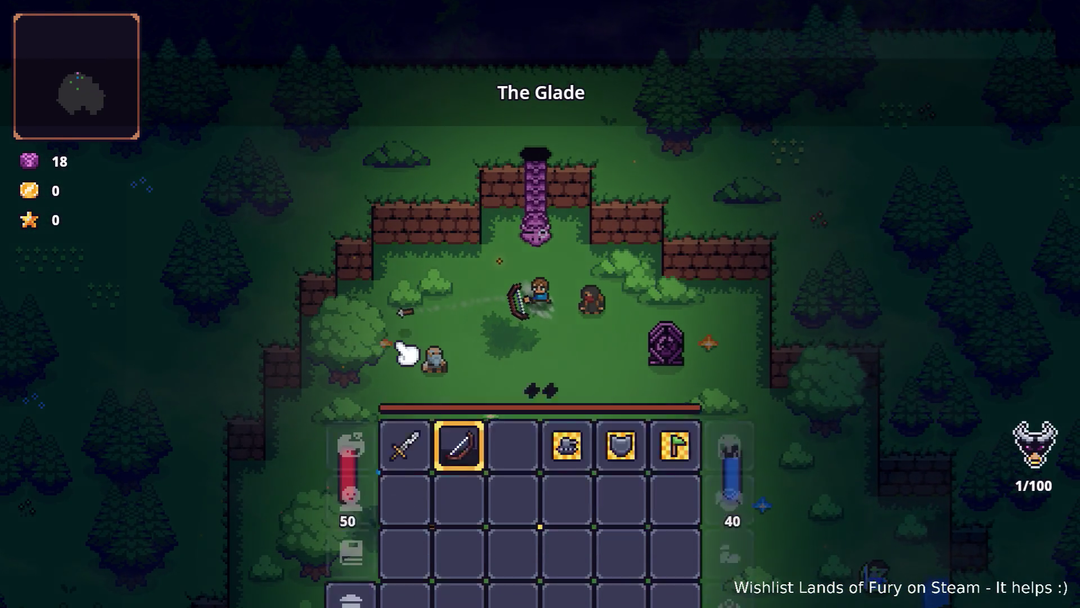
pyautogui.click(356, 458)
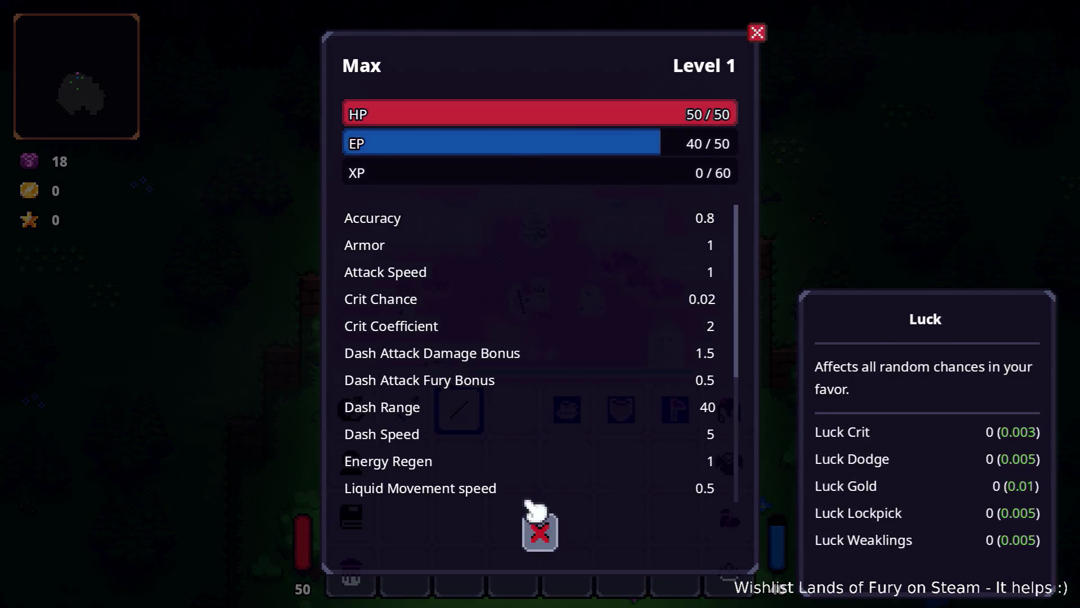
pyautogui.click(537, 529)
pyautogui.click(351, 409)
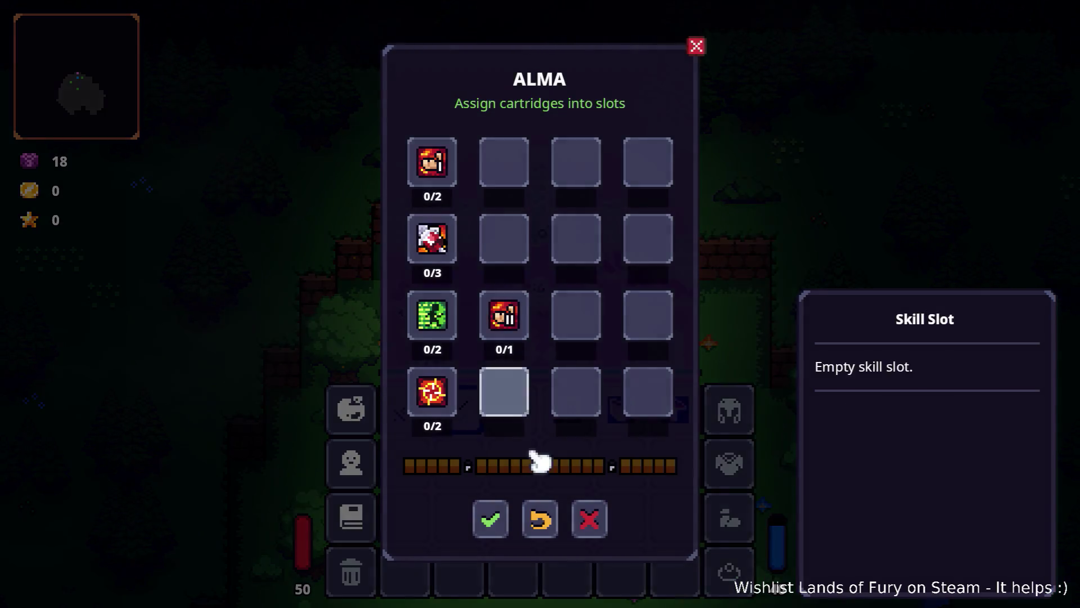
pyautogui.press('Escape')
pyautogui.press('Escape')
pyautogui.hotkey('s', 'd')
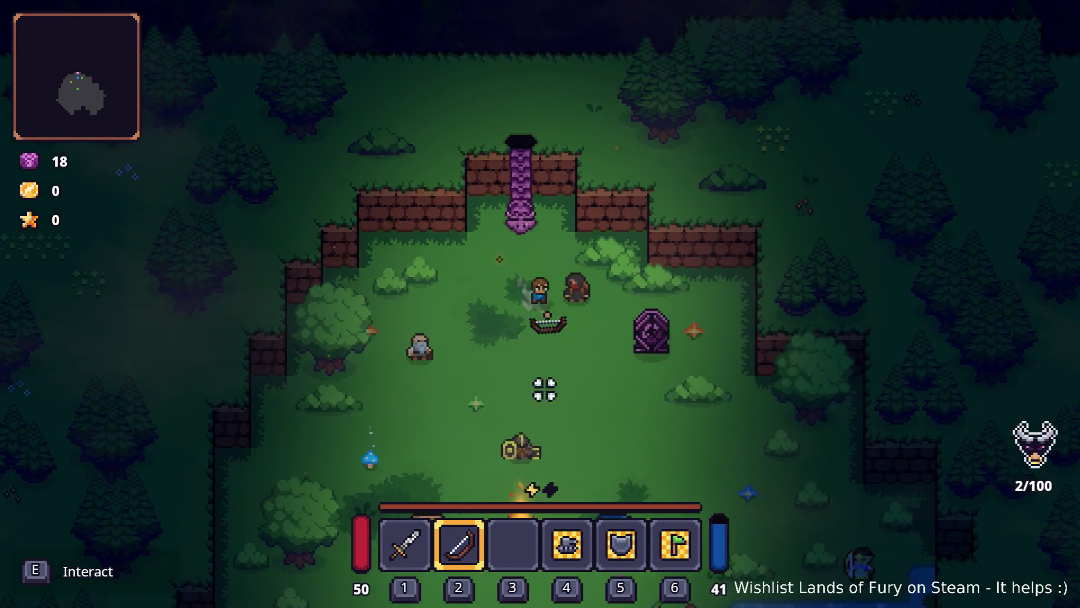
pyautogui.press('Tab')
pyautogui.press('Escape')
pyautogui.hotkey('a', 's')
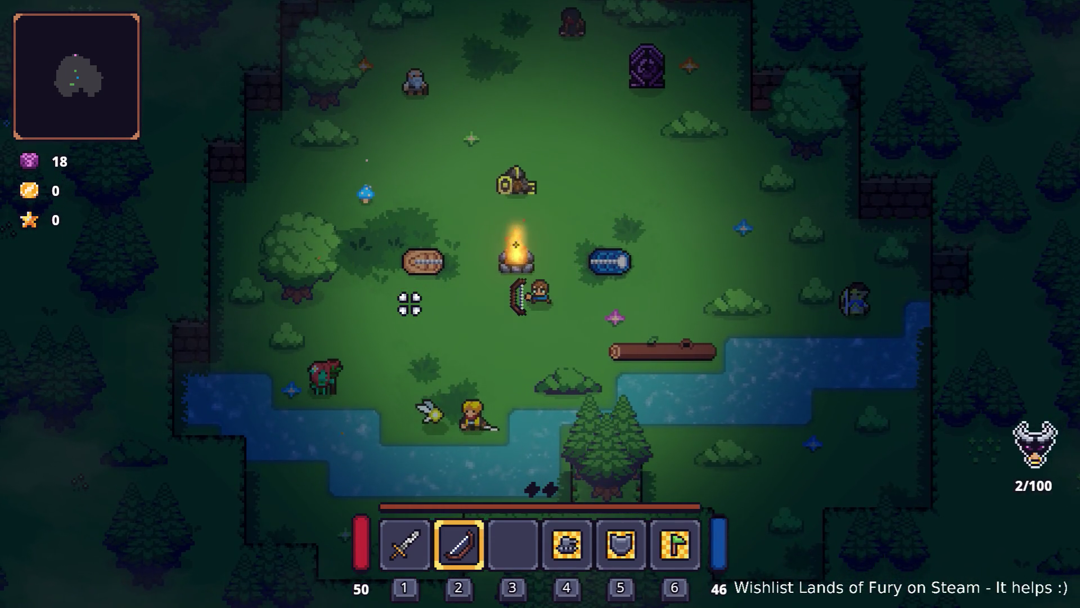
# Add the Companjo through the dev console with Player.AddItem and equip it from the inventory.
pyautogui.press('`')
pyautogui.write('Player.Ad')
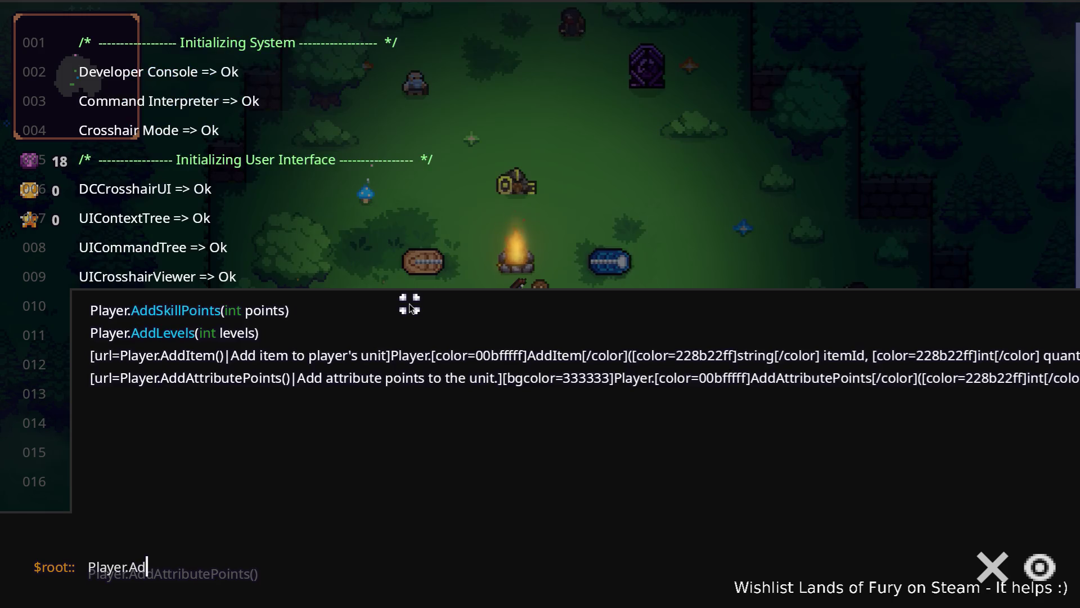
pyautogui.write('dItem(companion')
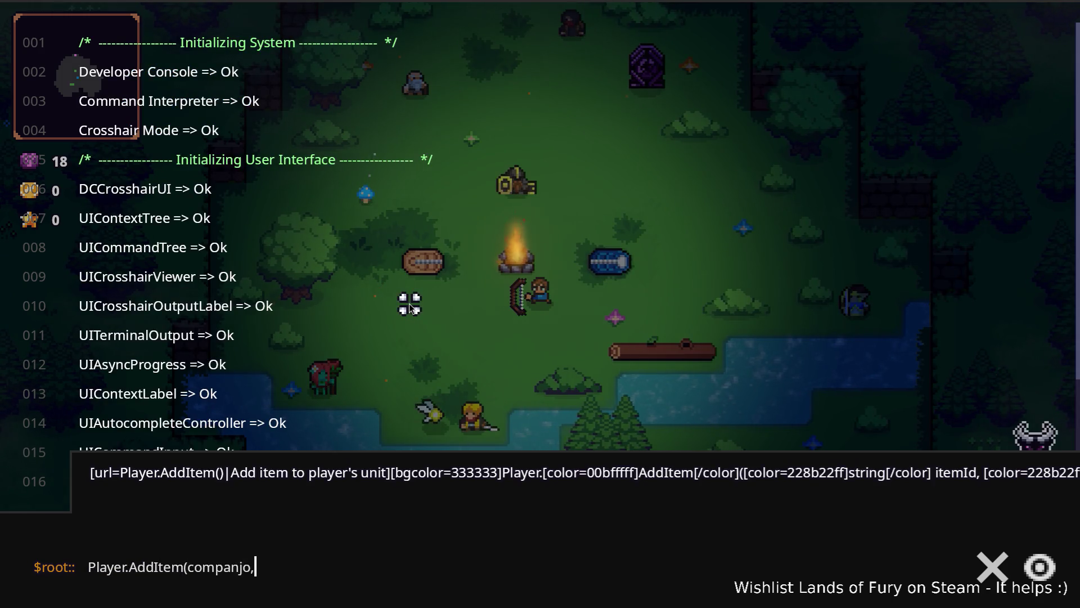
pyautogui.press('`')
pyautogui.press('Tab')
pyautogui.press('Tab')
pyautogui.press('4')
pyautogui.press('Tab')
pyautogui.moveTo(513, 410)
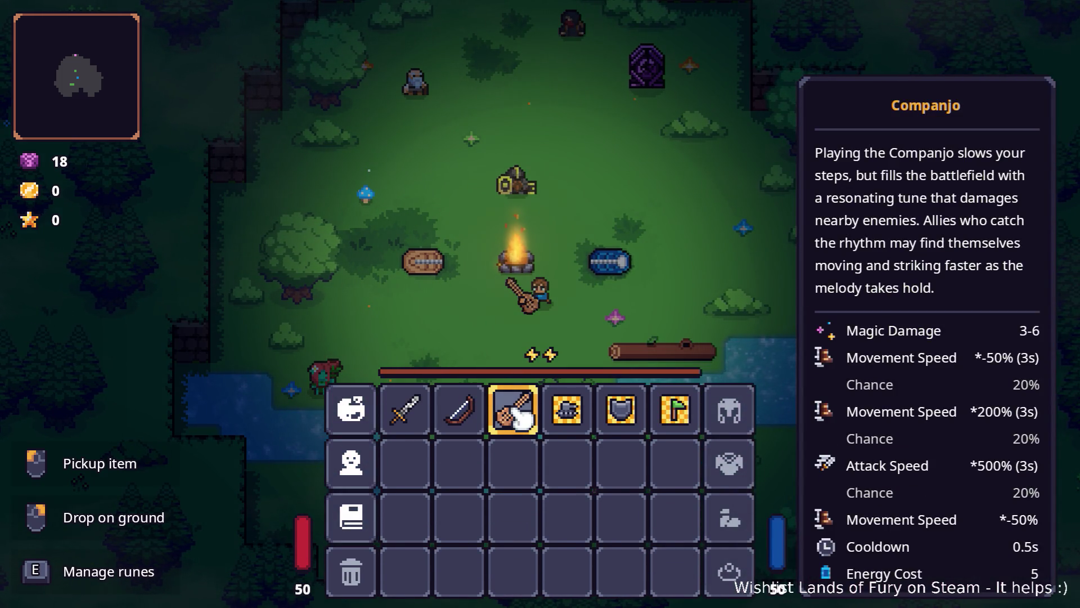
pyautogui.press('Tab')
# Attack nearby creatures with the Companjo, then pause and quit to desktop.
pyautogui.press('w')
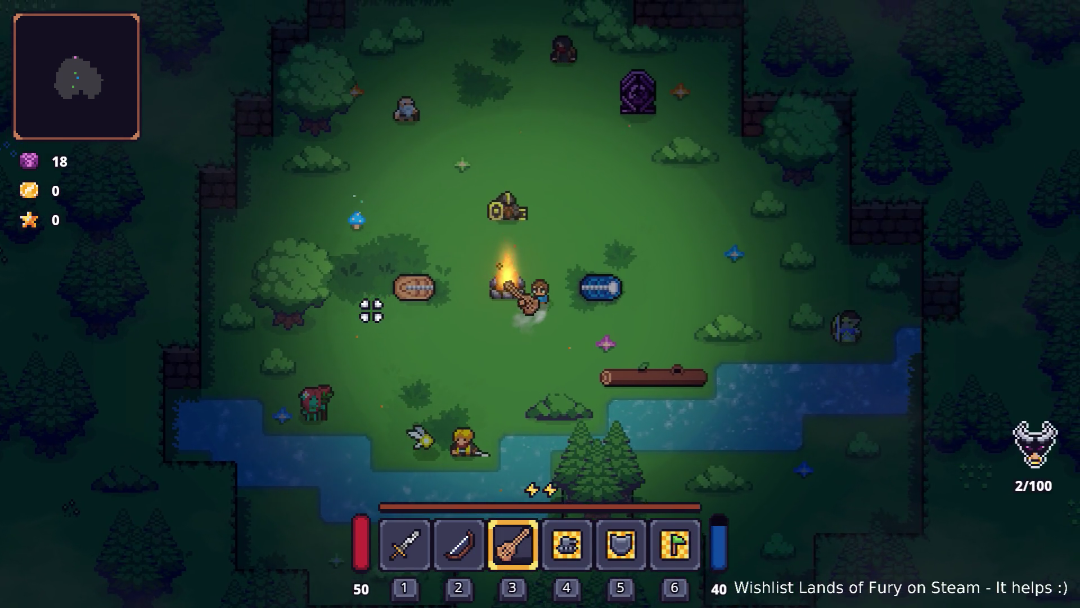
pyautogui.hotkey('a', 's')
pyautogui.click(351, 353)
pyautogui.click(351, 353)
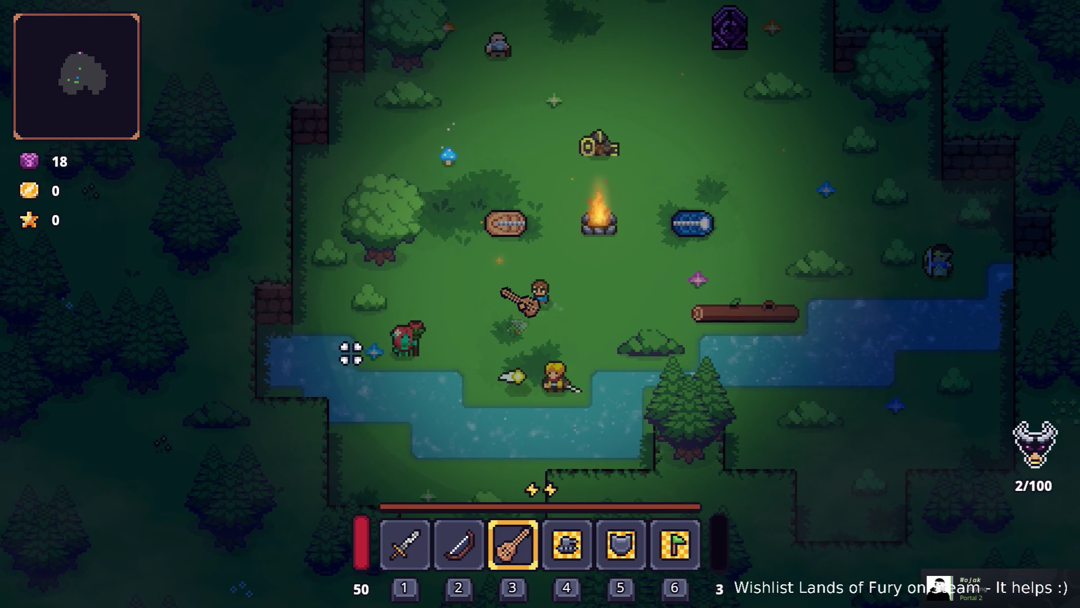
pyautogui.press('w')
pyautogui.press('Escape')
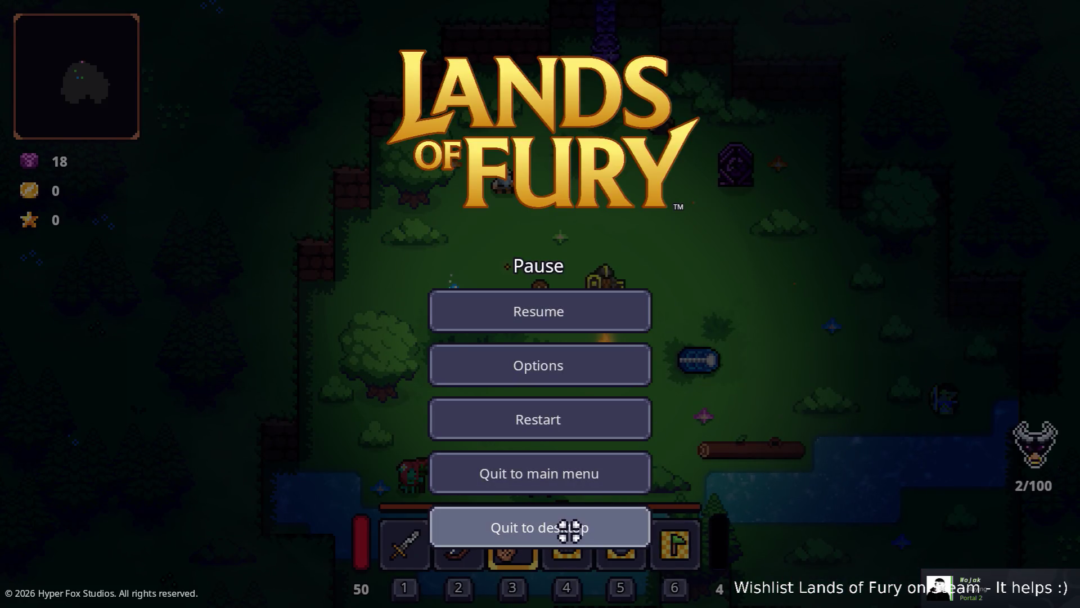
pyautogui.click(568, 531)
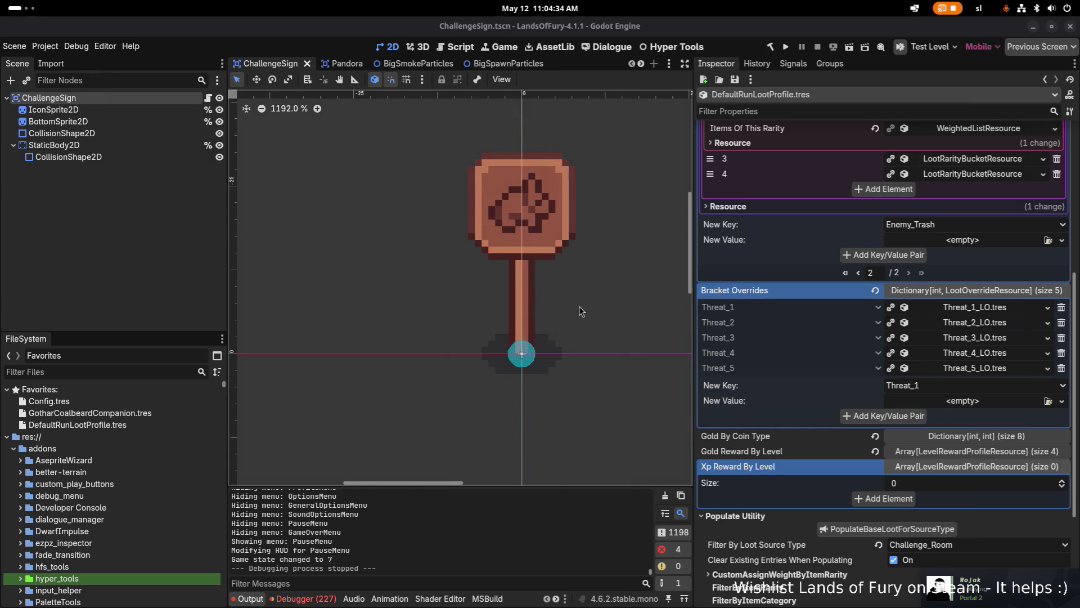
# Stage all changed files with git add . in the VS Code terminal.
pyautogui.hotkey('alt', 'Tab')
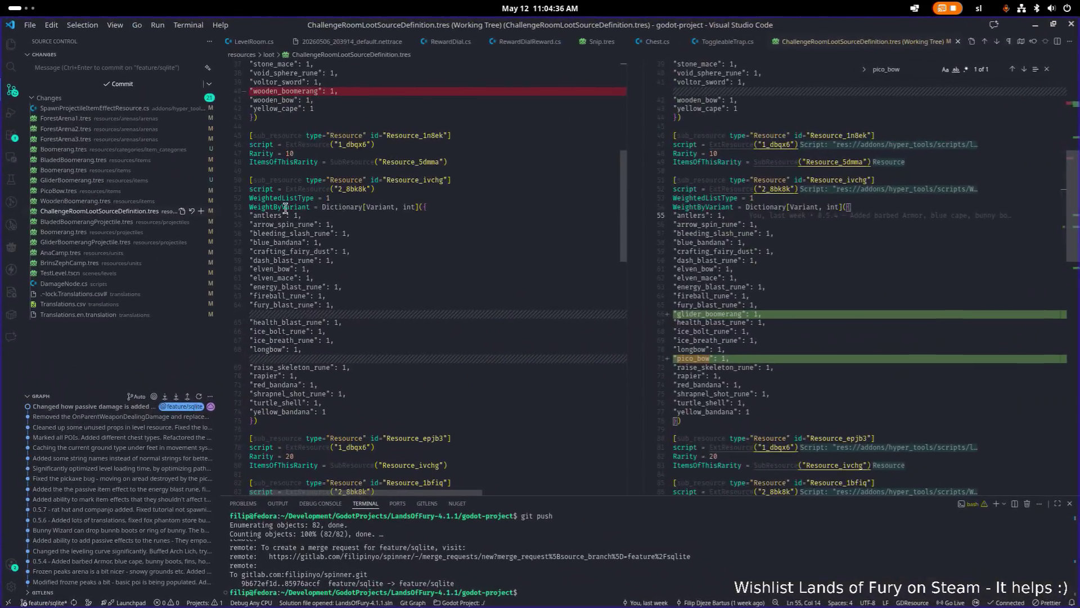
pyautogui.click(749, 569)
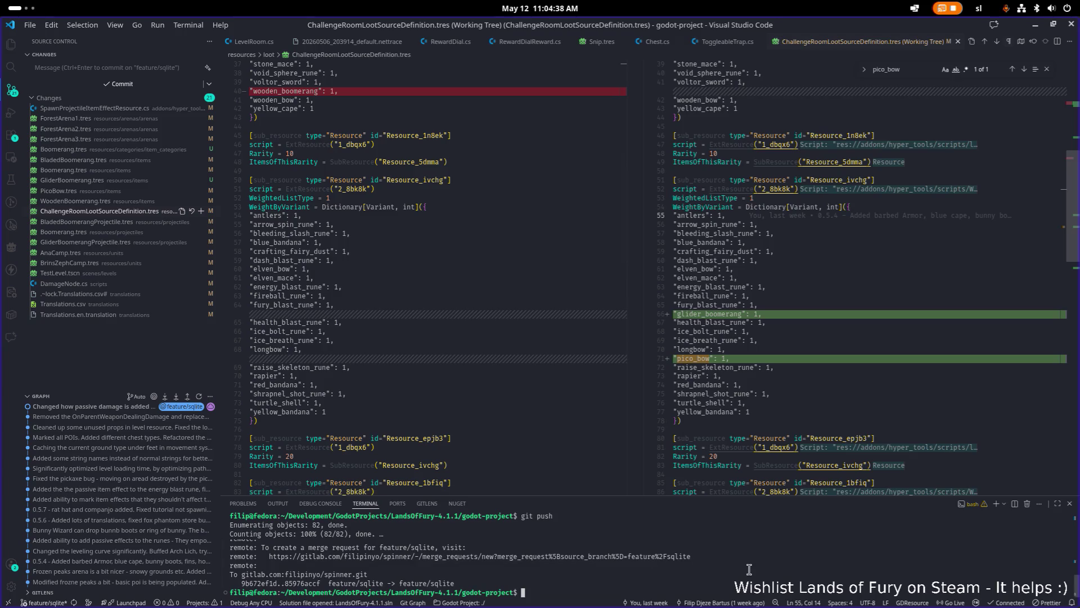
pyautogui.write('git add .')
pyautogui.press('Return')
# Commit with a message about damage-node targets, boomerangs and fixing items' rarity tables.
pyautogui.write('git')
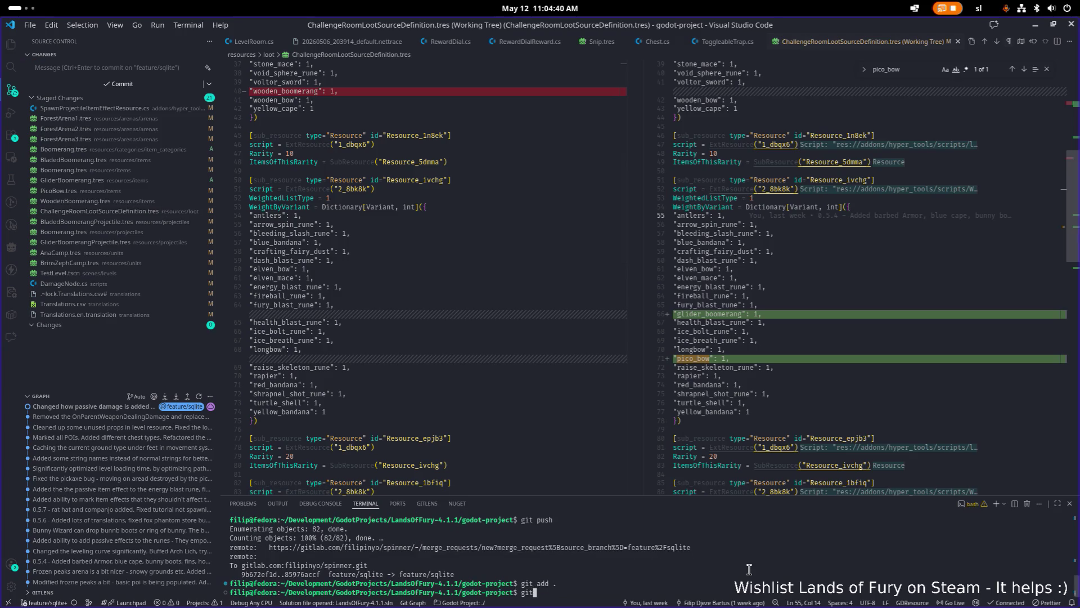
pyautogui.write(' commit -m "')
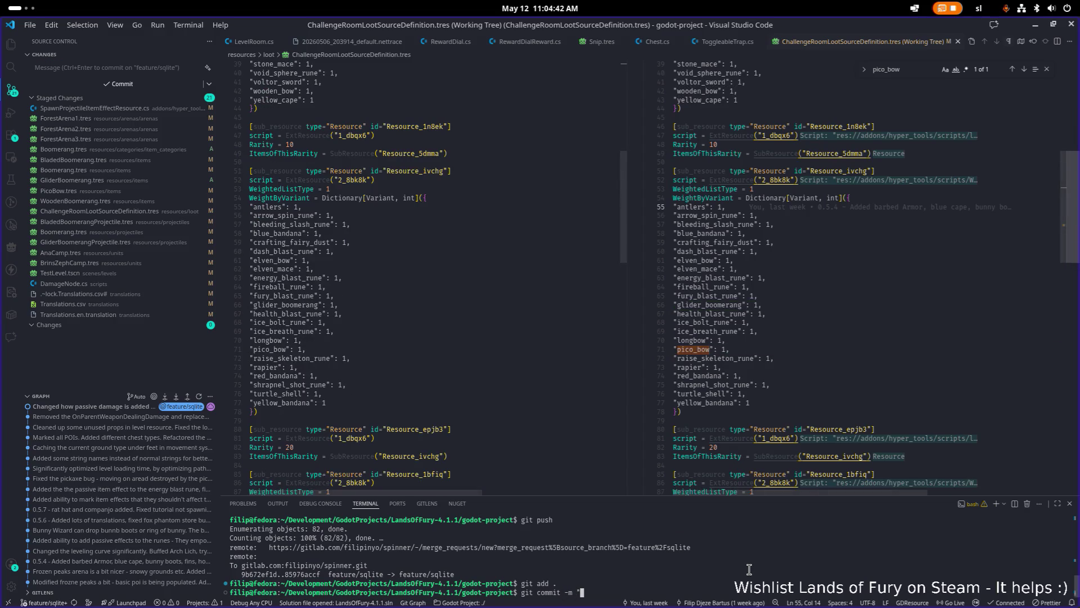
pyautogui.click(86, 284)
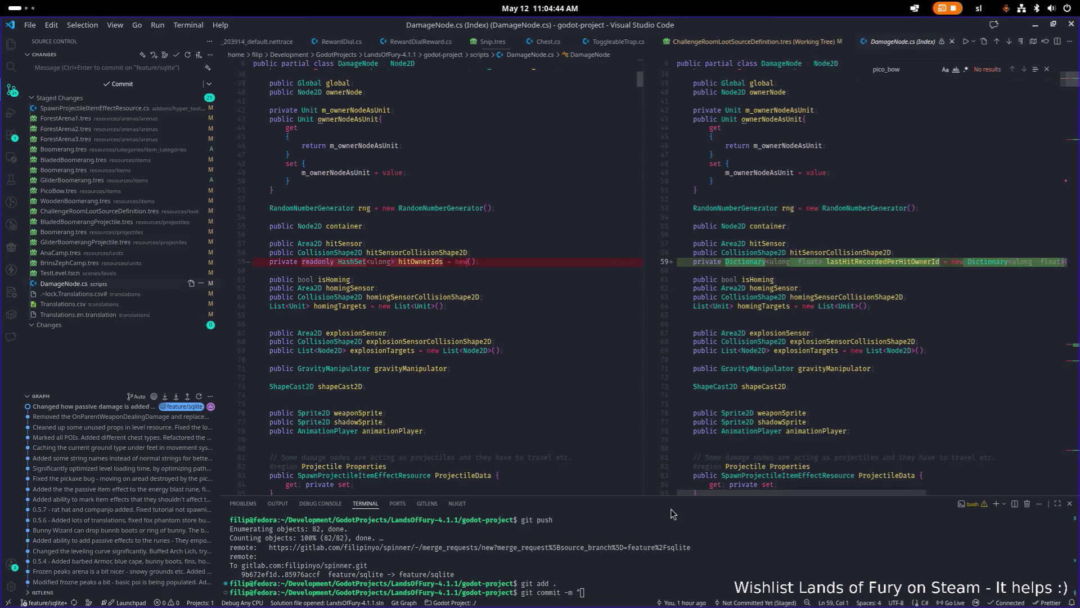
pyautogui.click(692, 572)
pyautogui.write('Recording the targets damaged by')
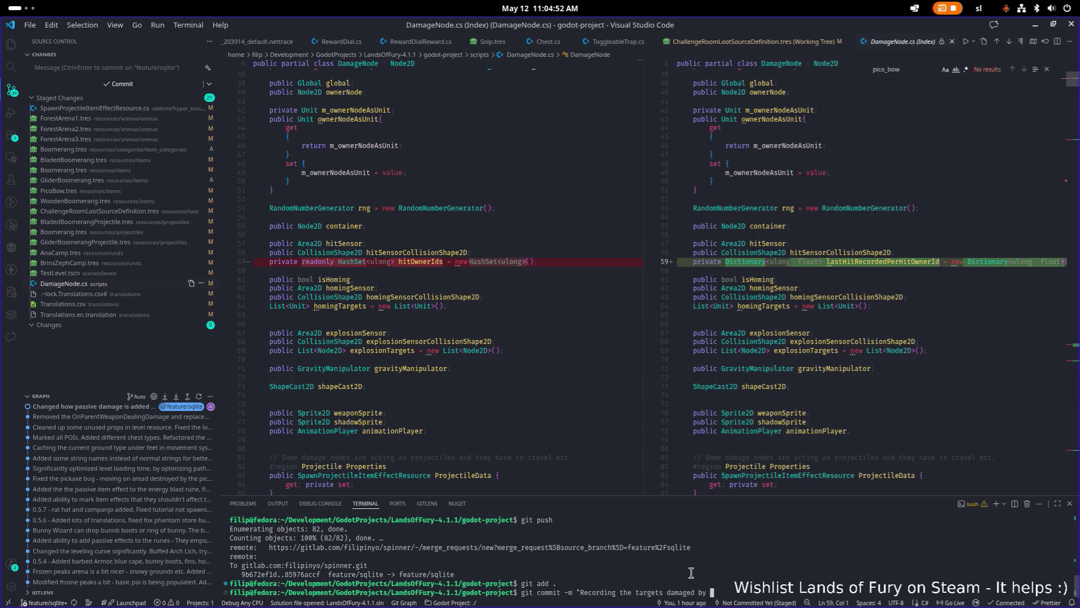
pyautogui.write('e no')
pyautogui.write('shed adding')
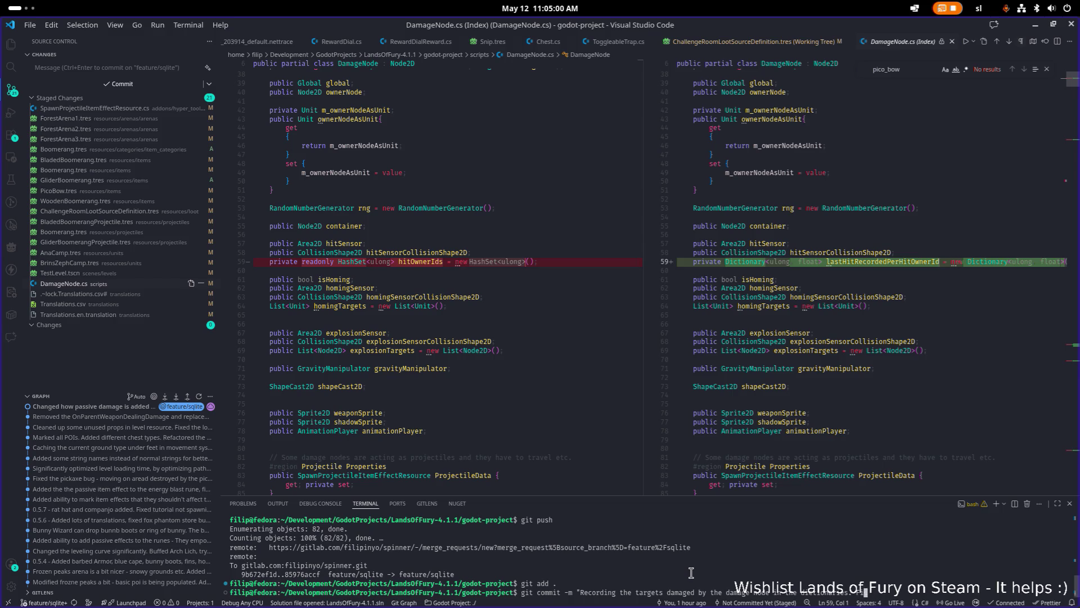
pyautogui.write(' boomerangs.')
pyautogui.write(' Added')
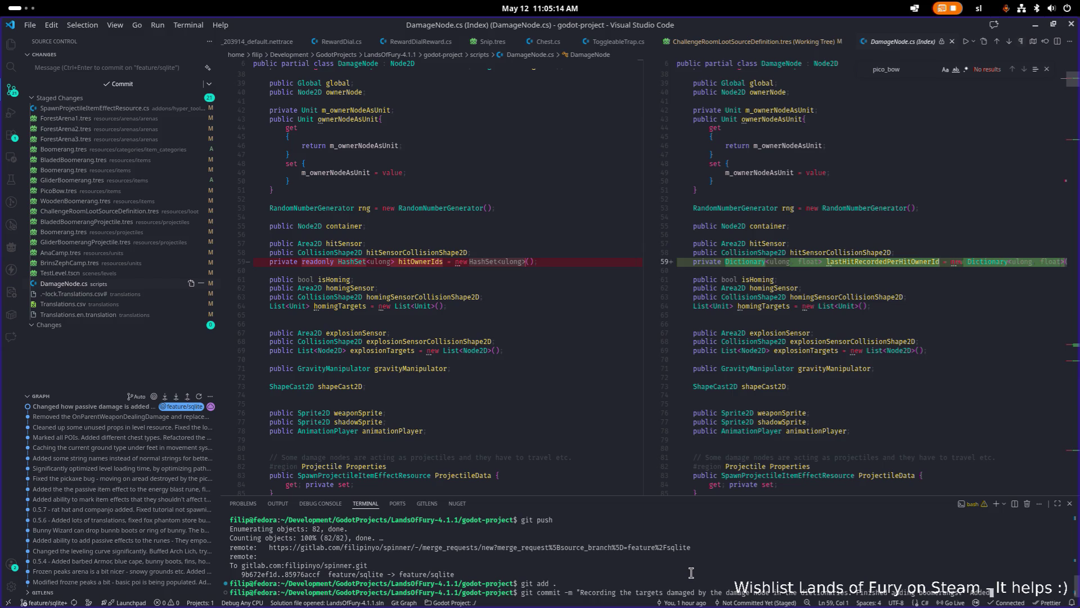
pyautogui.press('BackSpace')
pyautogui.press('BackSpace')
pyautogui.press('BackSpace')
pyautogui.write('ded all the ')
pyautogui.write('items to correc')
pyautogui.write('t ')
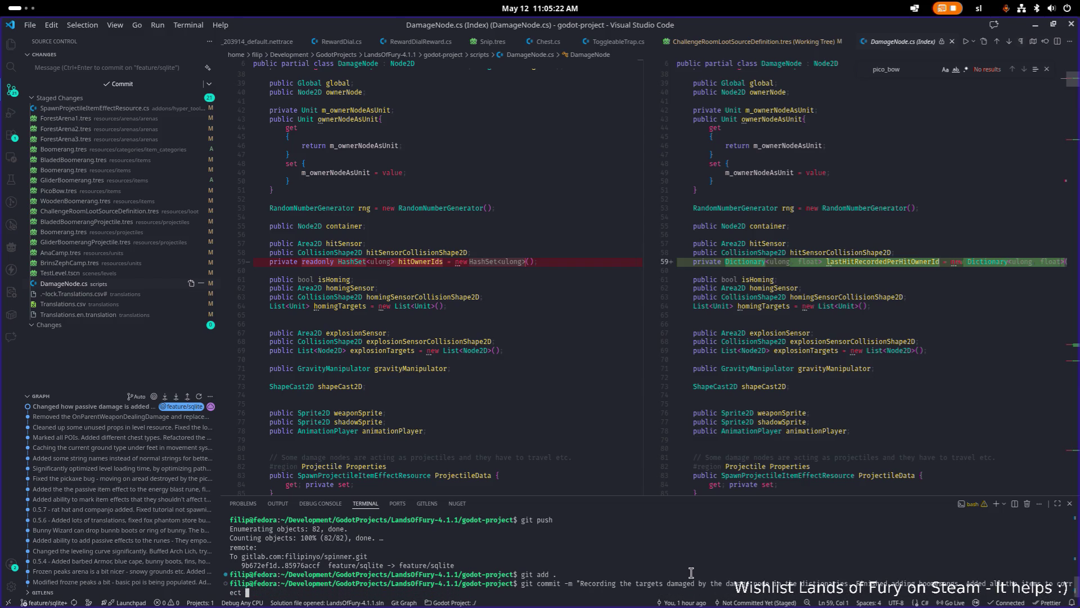
pyautogui.write('rarity ')
pyautogui.write('tables."')
pyautogui.press('Return')
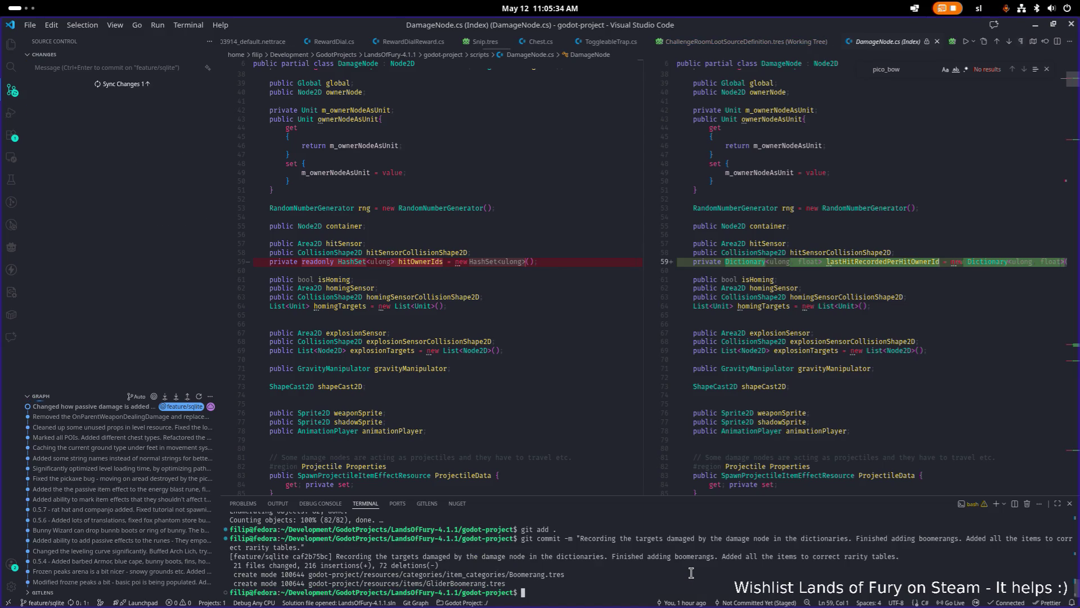
# Push the commit to feature/sqlite with git push and return to Godot.
pyautogui.write('git push')
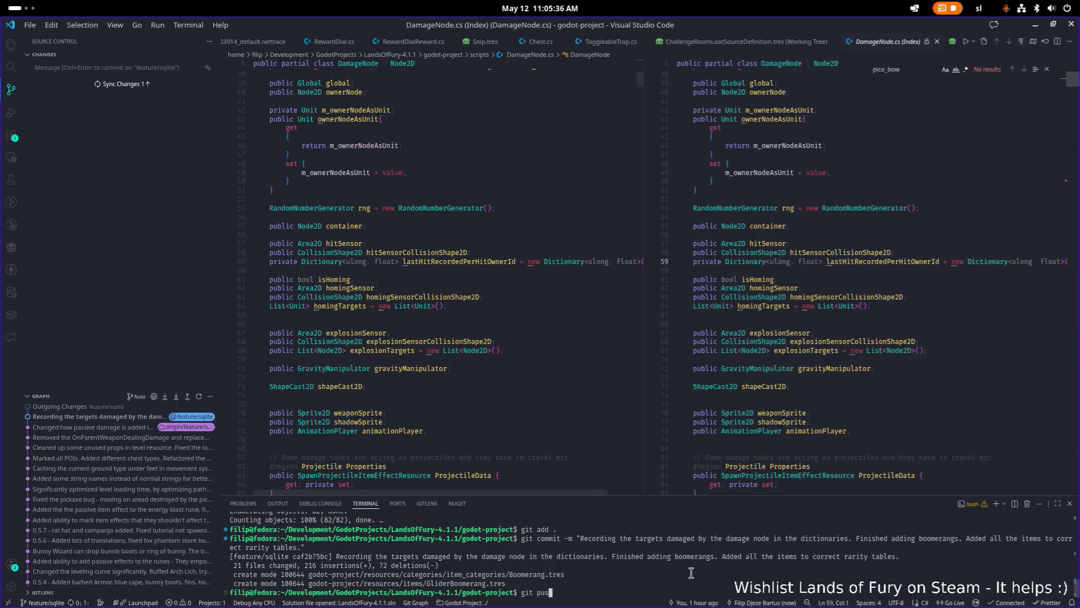
pyautogui.press('Return')
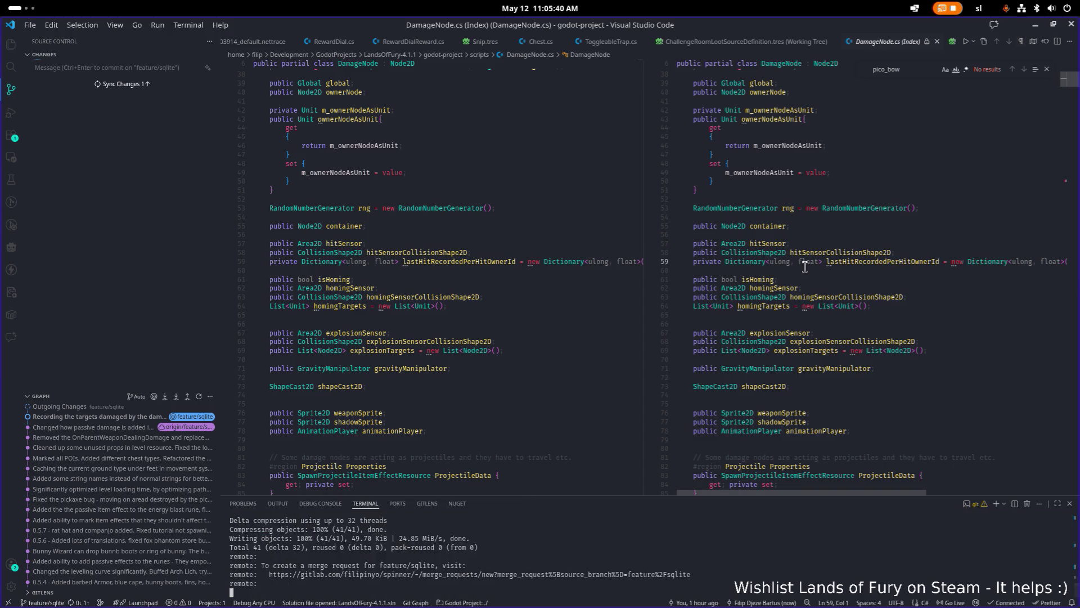
pyautogui.hotkey('alt', 'Tab')
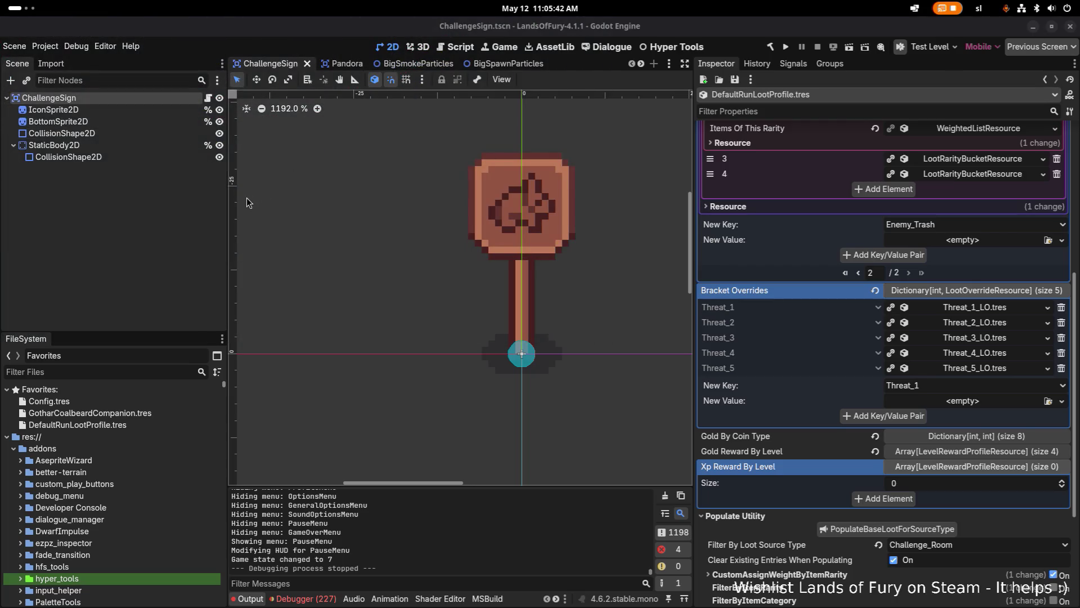
pyautogui.hotkey('alt', 'Tab')
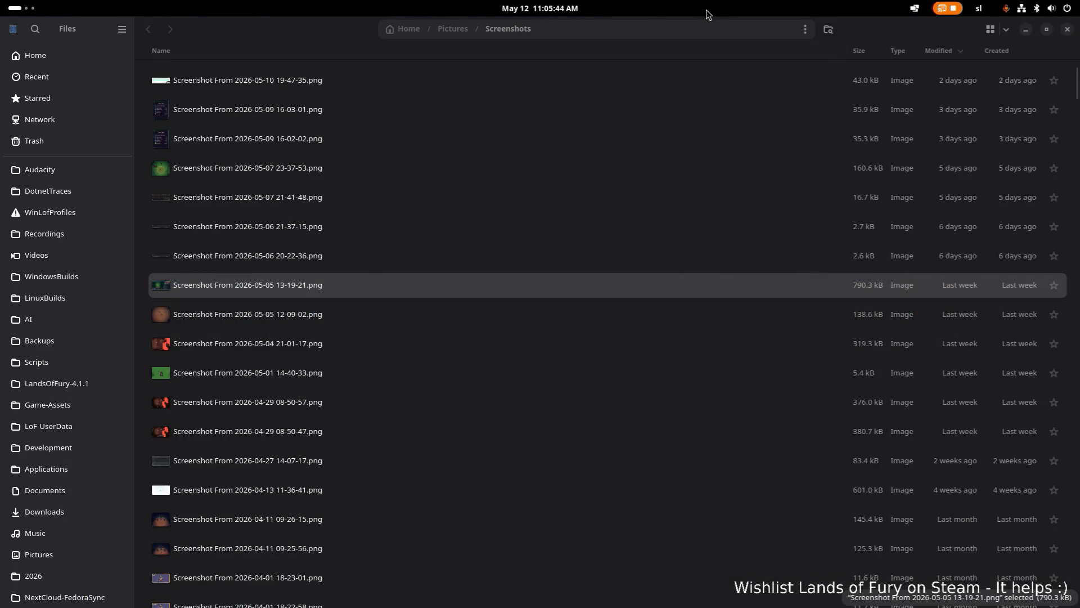
pyautogui.hotkey('alt', 'Tab')
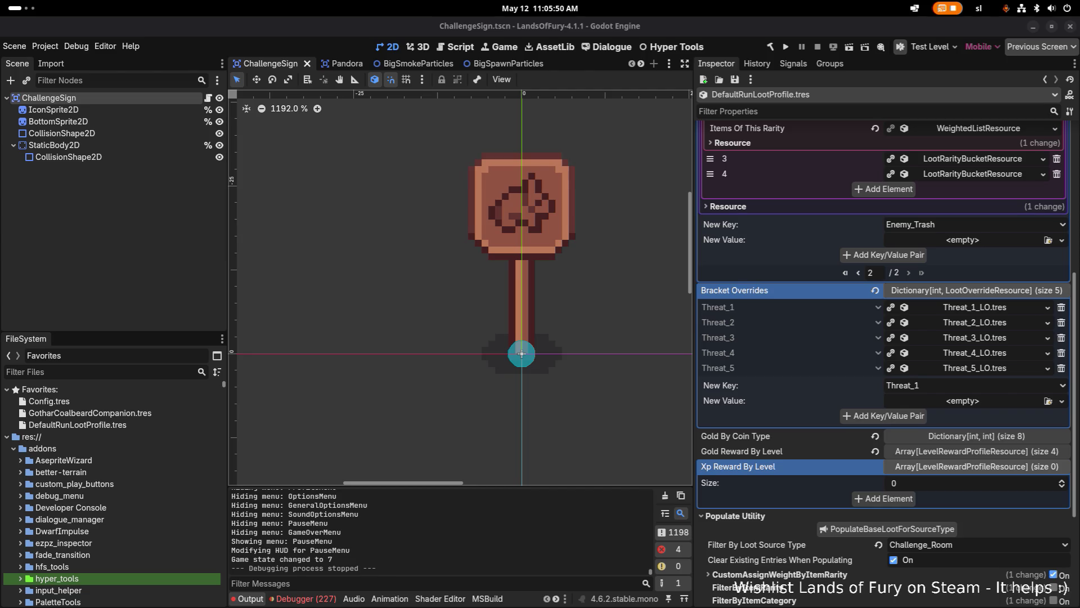
# Open Project Settings and move past Input Map and Localization to the Globals autoload list.
pyautogui.click(45, 46)
pyautogui.click(68, 59)
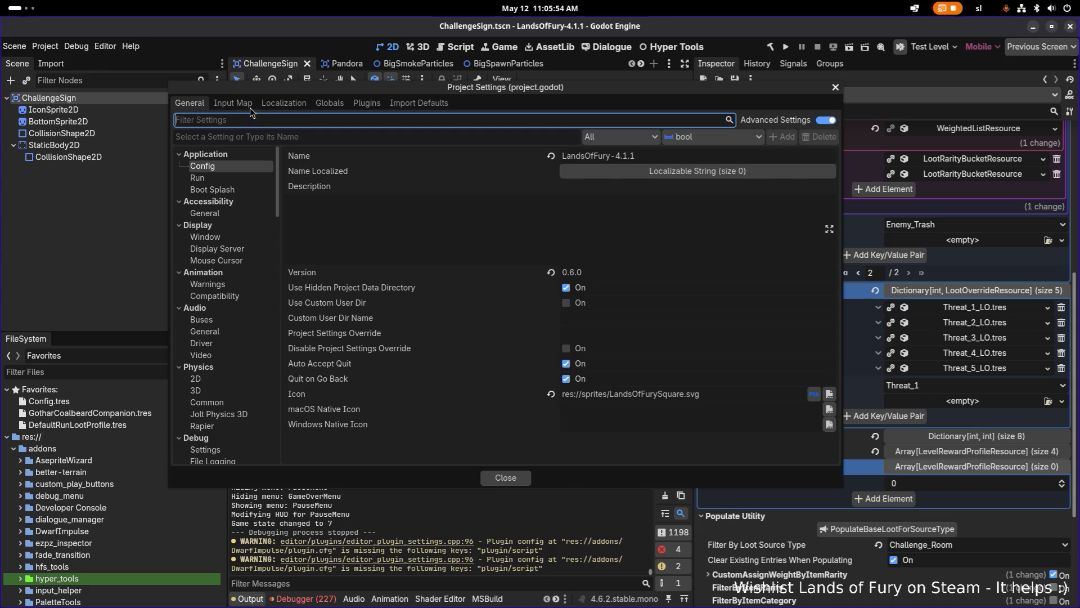
pyautogui.click(248, 103)
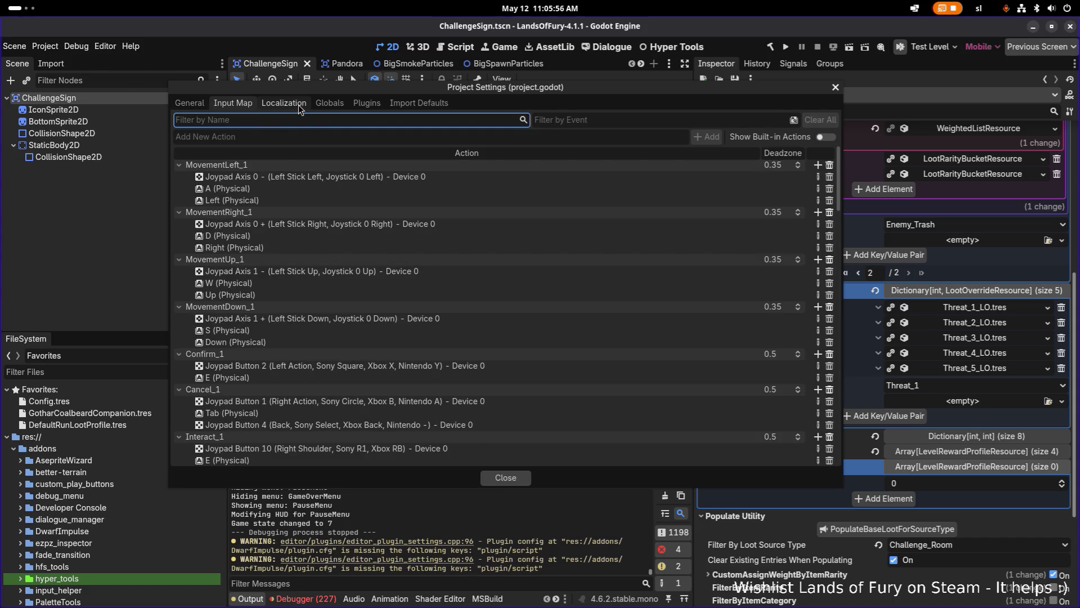
pyautogui.click(298, 104)
pyautogui.click(342, 103)
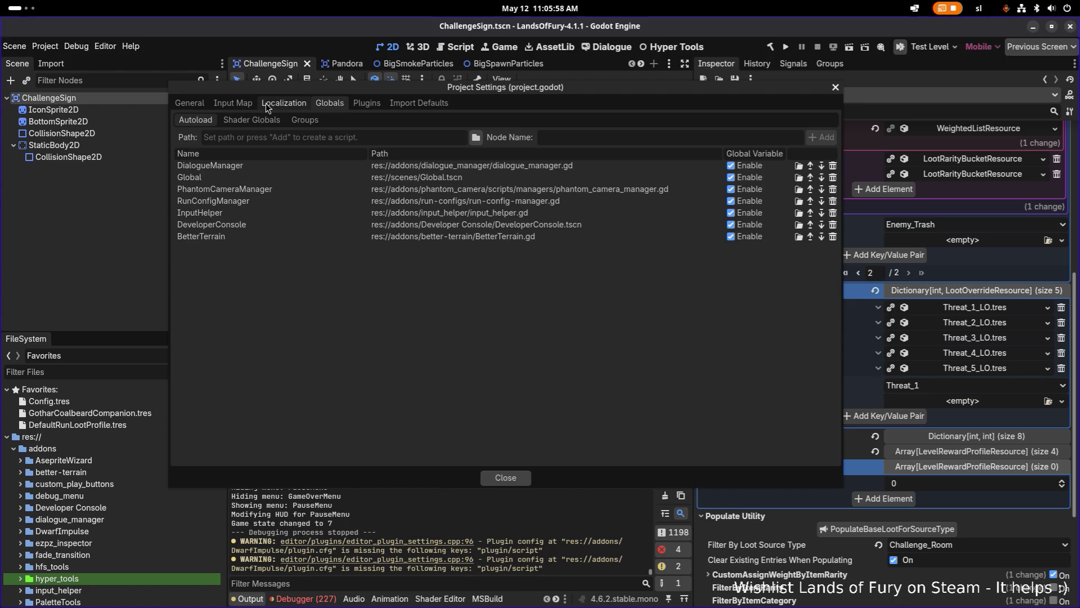